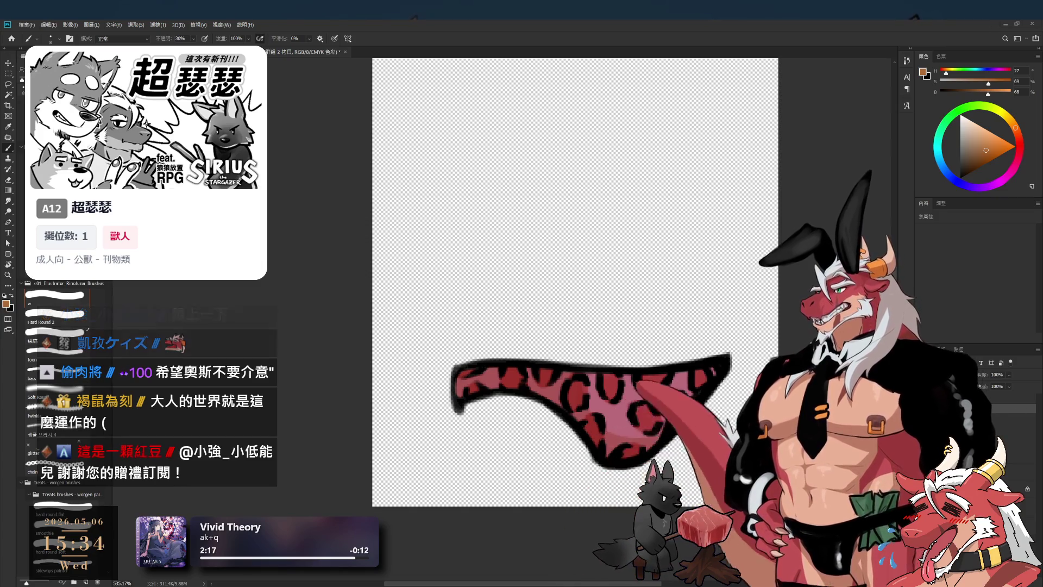
Fill the briefs' pink base on layer 圖層 8 with light grey.
left_click(1022, 471)
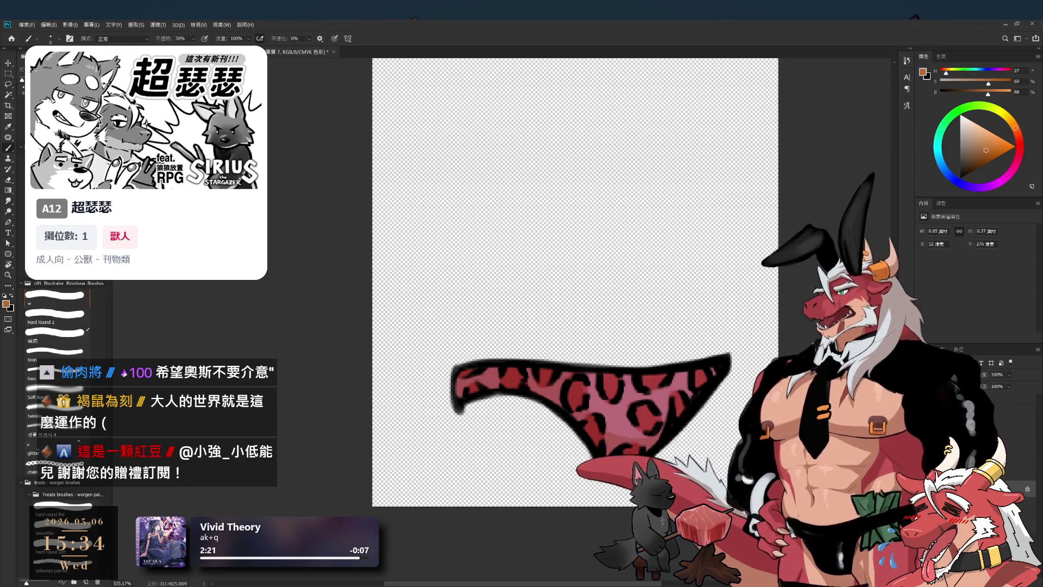
key("x")
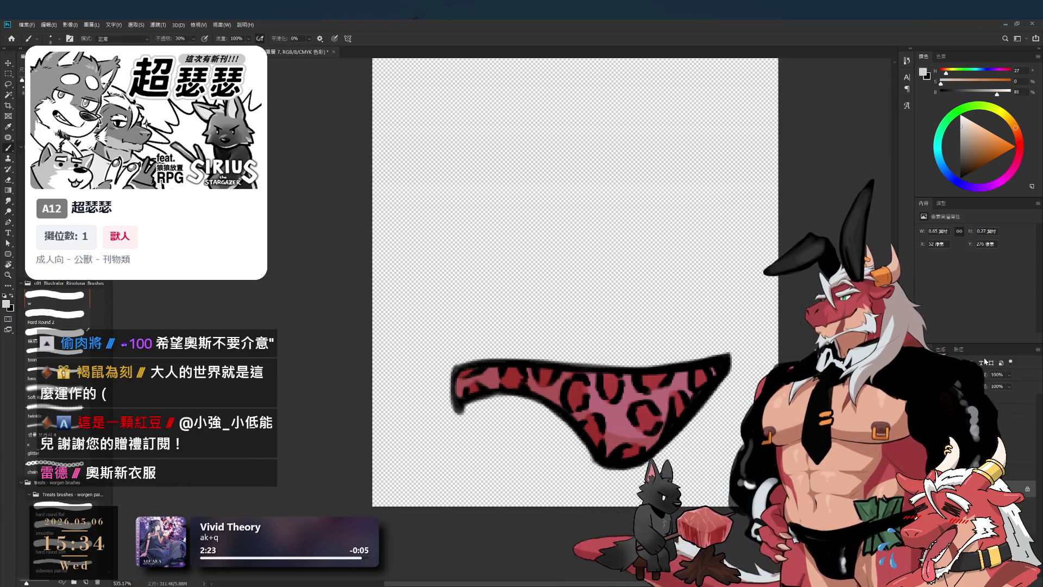
key("alt+BackSpace")
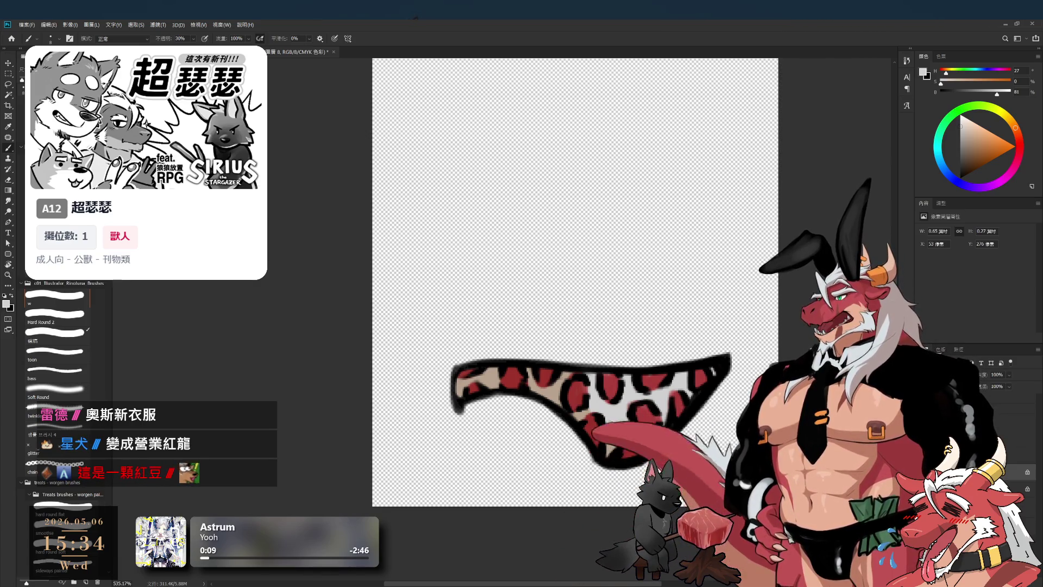
Shift the leopard spots' hue to teal with Hue/Saturation, then sample the light grey.
key("ctrl+u")
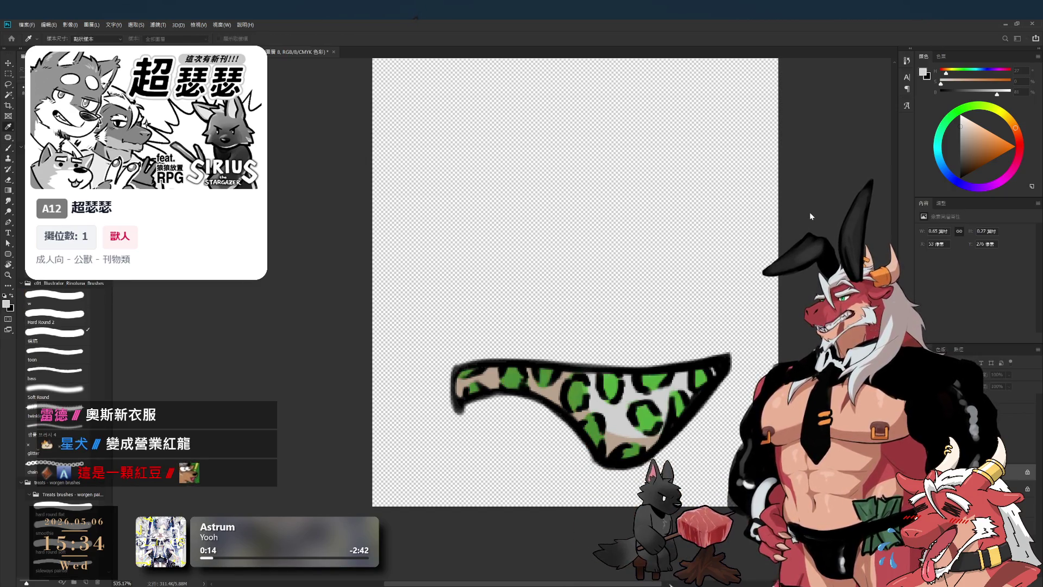
key("shift+Up")
key("shift+Up")
key("shift+Up")
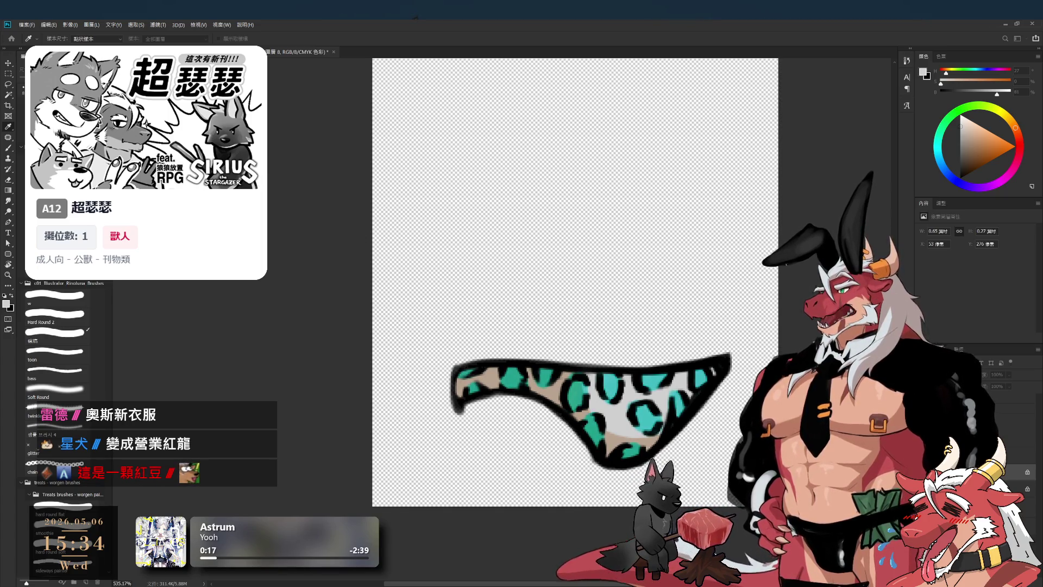
key("b")
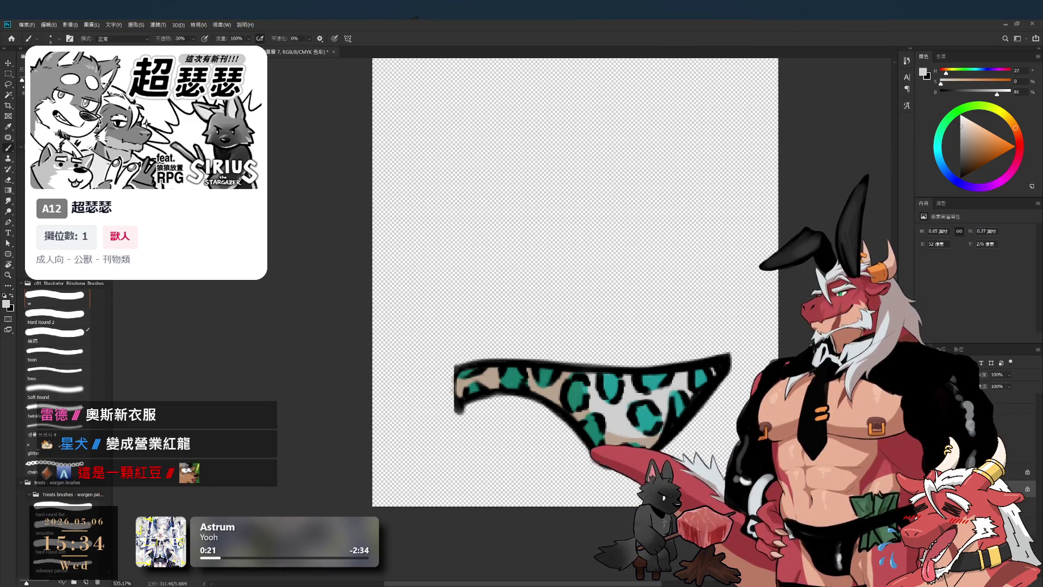
left_click(613, 413, "alt")
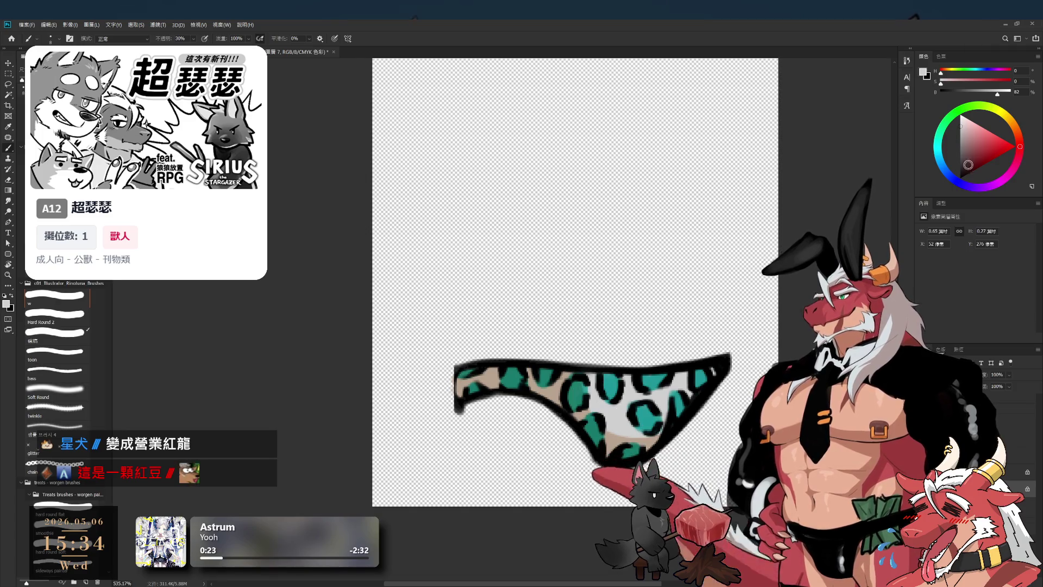
Tint the pale grey slightly bluer and shift the spots on 圖層 8 to muted steel blue.
left_click(967, 128)
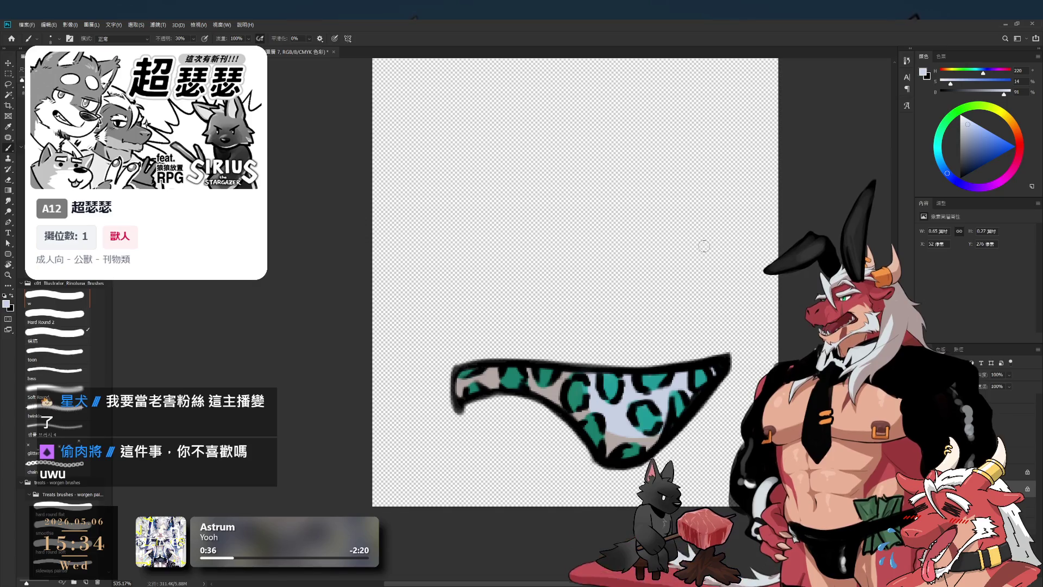
key("i")
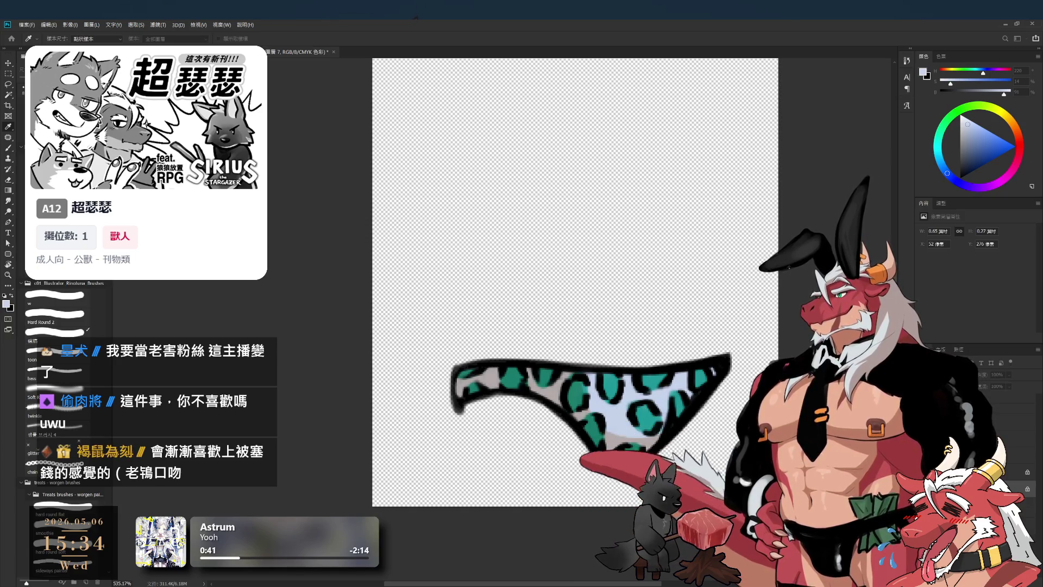
key("b")
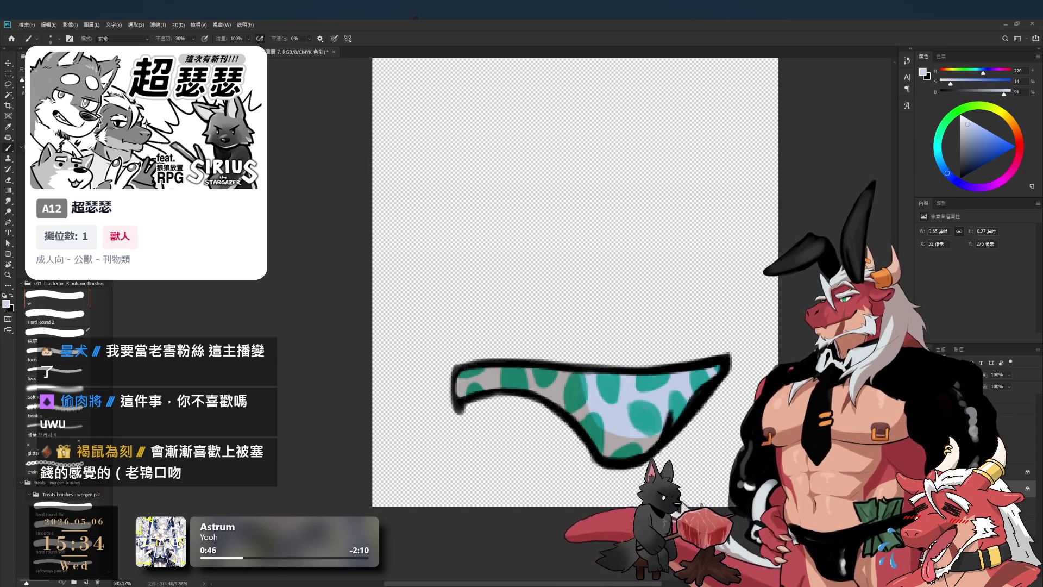
key("alt+bracketright")
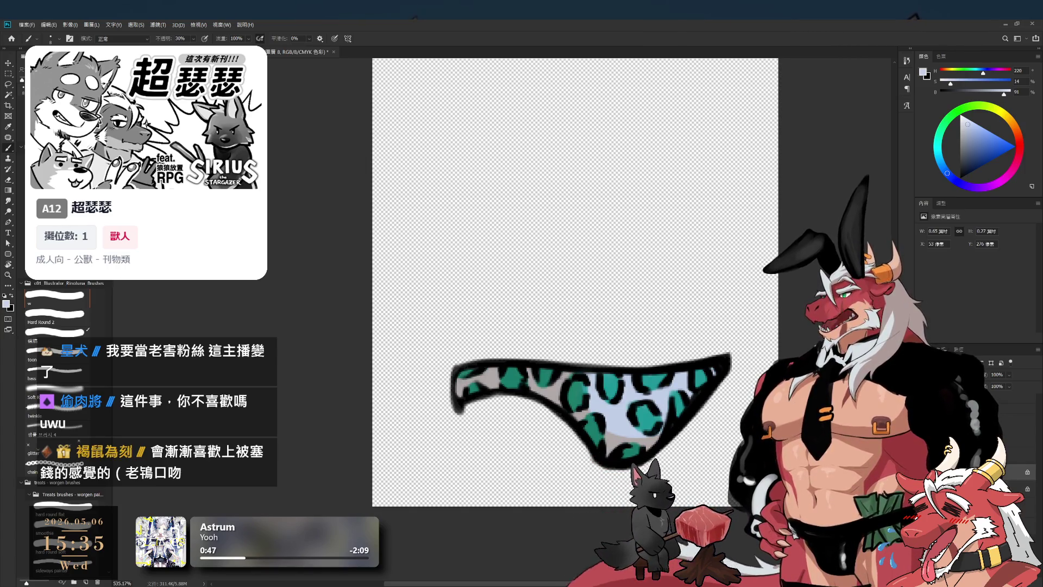
key("i")
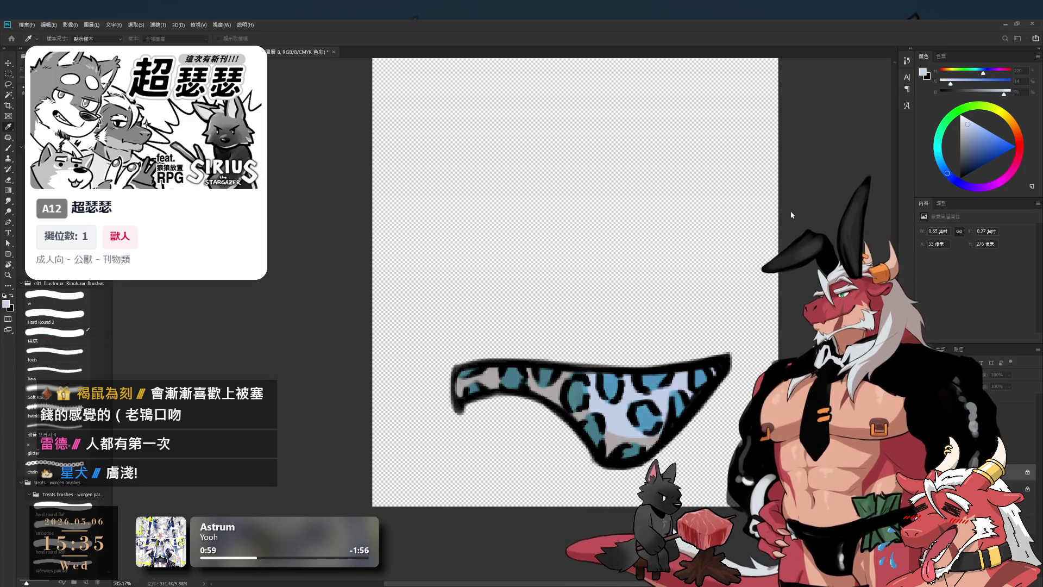
key("b")
scroll(698, 232, "down", 5)
Recentre the briefs and fill the base on layer 圖層 8 with solid blue.
scroll(706, 238, "up", 5)
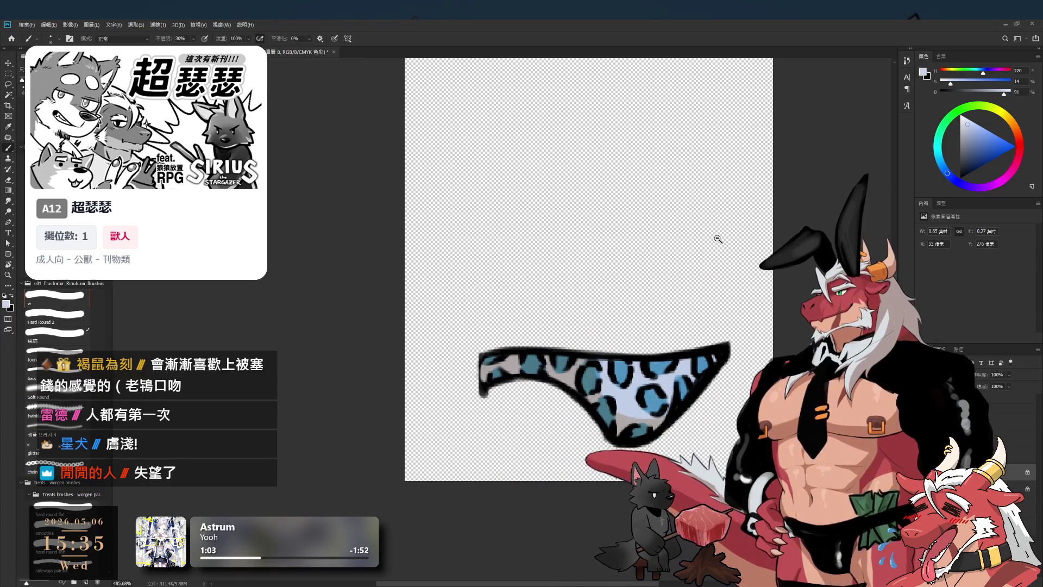
left_click_drag(718, 239, 619, 263)
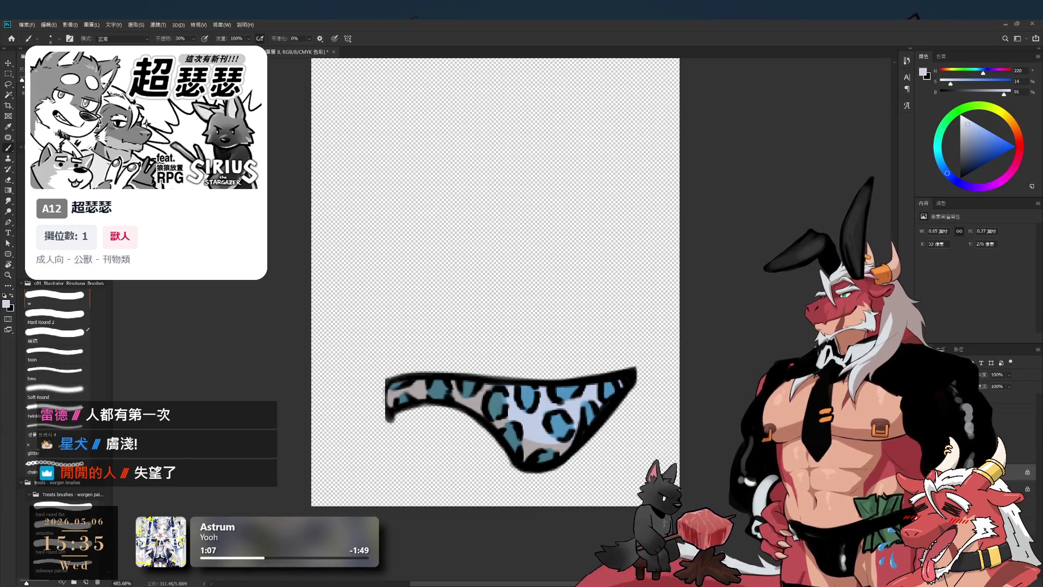
scroll(634, 301, "down", 1)
scroll(634, 301, "up", 1)
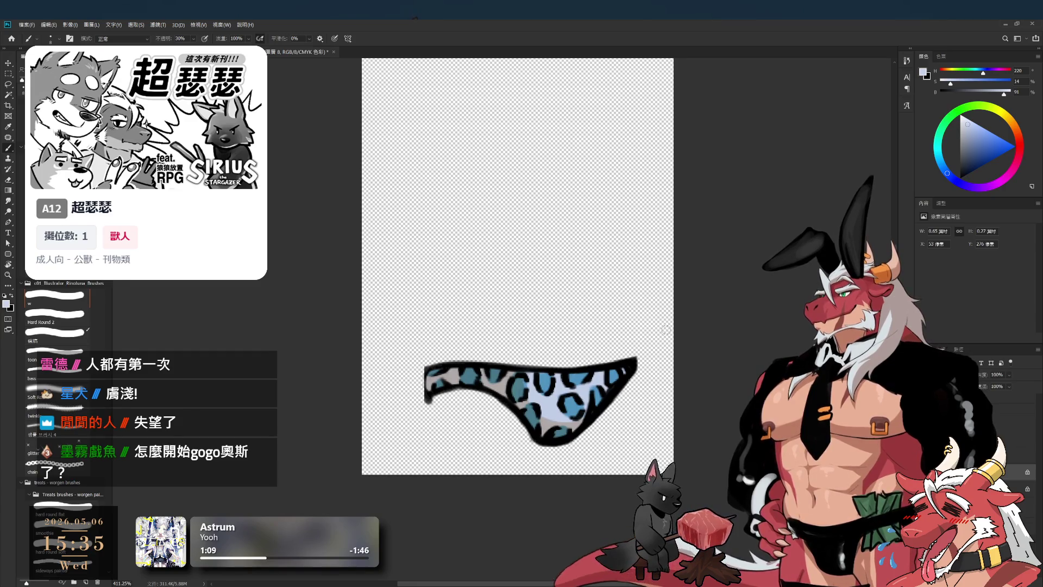
key("alt+bracketleft")
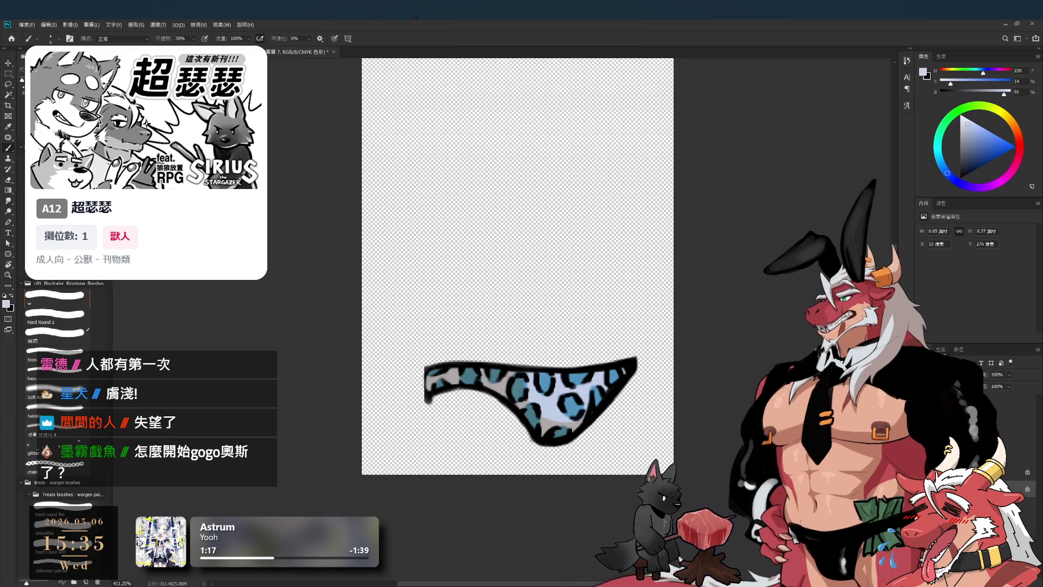
key("alt+bracketright")
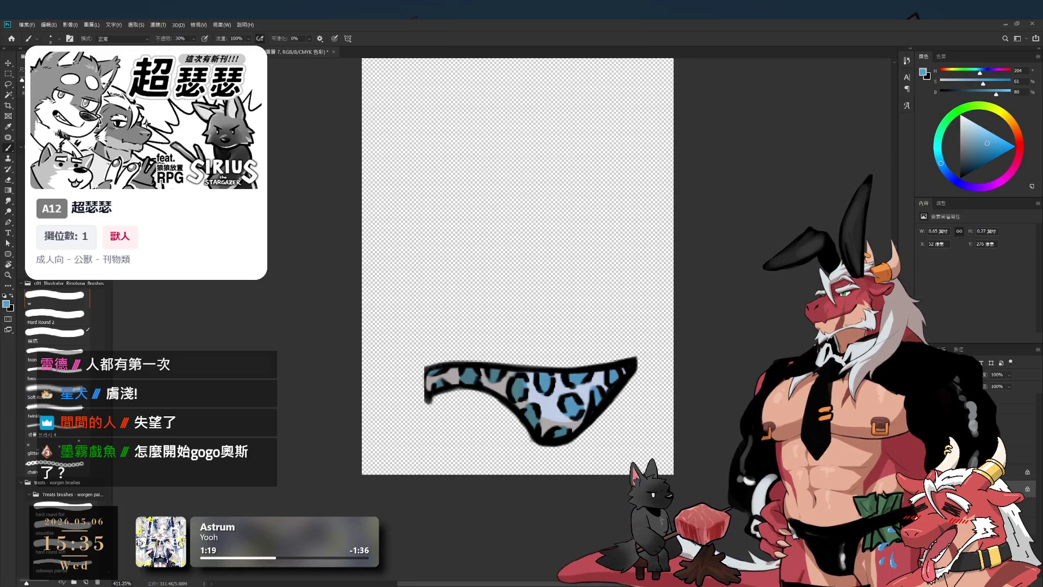
key("alt+BackSpace")
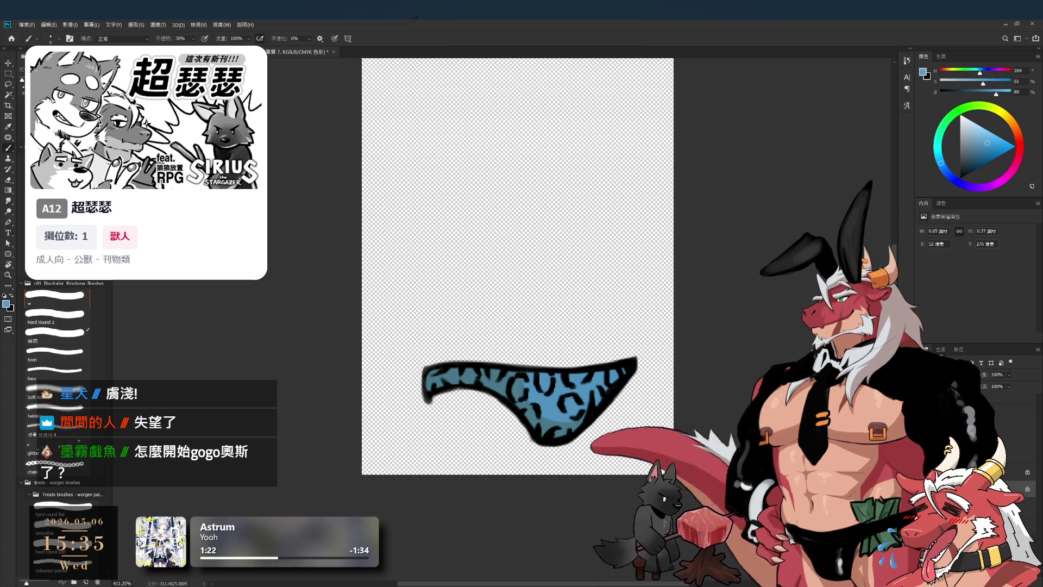
Recolour the leopard spots pale pink after trying purple.
key("alt+bracketright")
key("i")
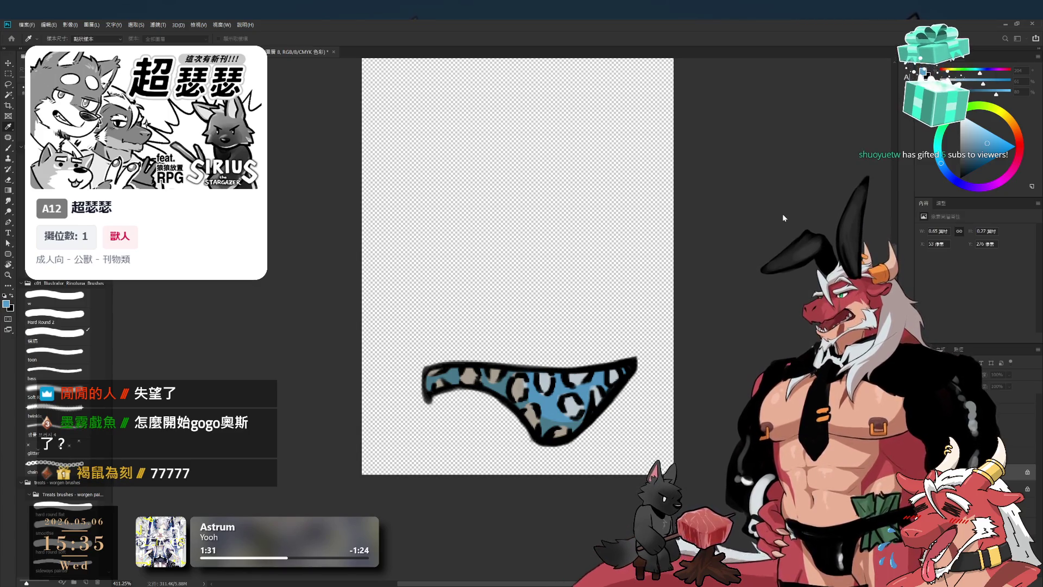
key("ctrl+z")
key("ctrl+shift+z")
key("b")
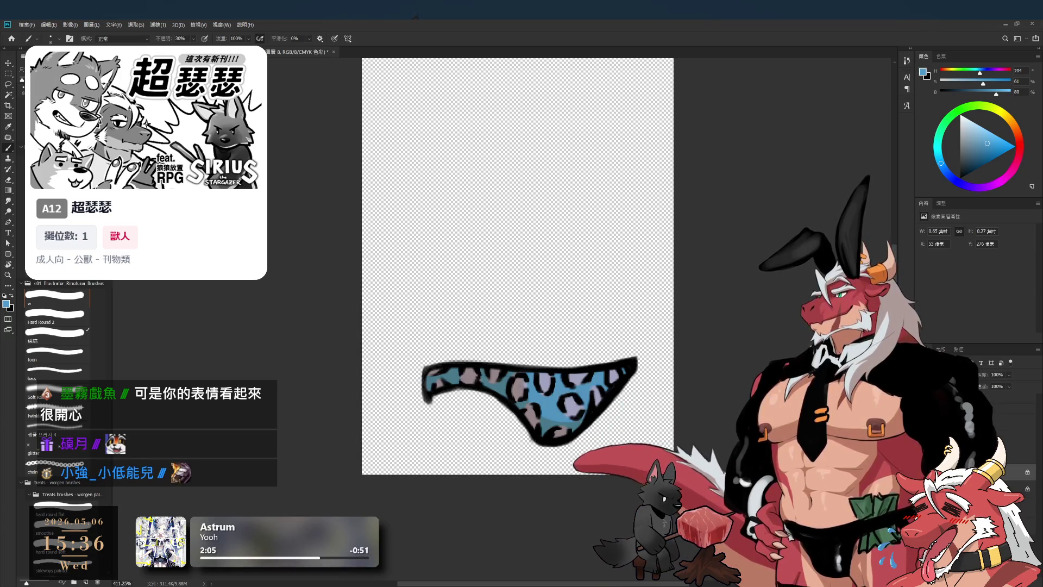
Sample the briefs' colours from layers 圖層 7 and 圖層 8.
scroll(691, 435, "down", 3)
scroll(691, 435, "up", 3)
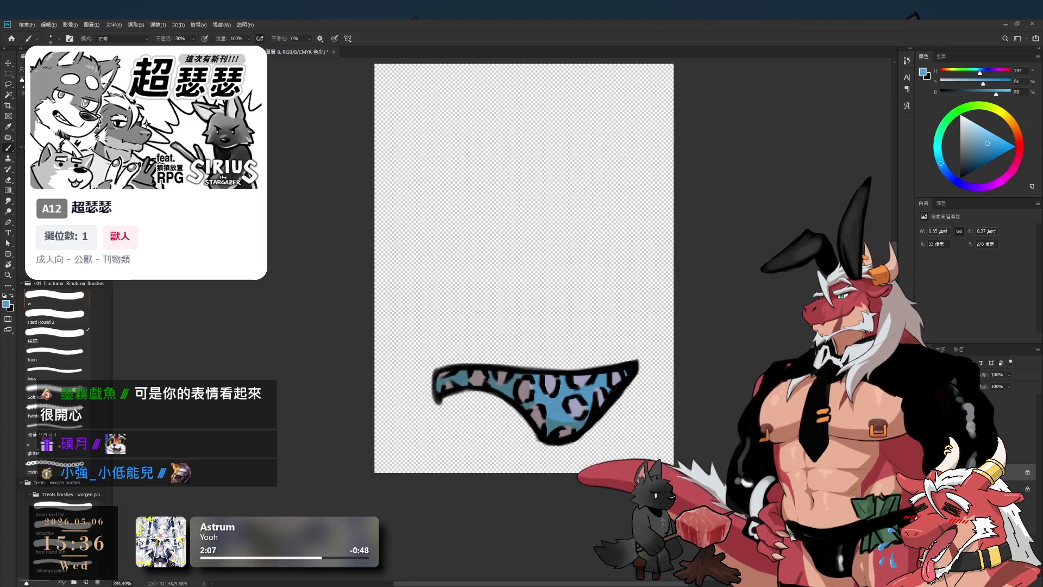
key("alt+bracketleft")
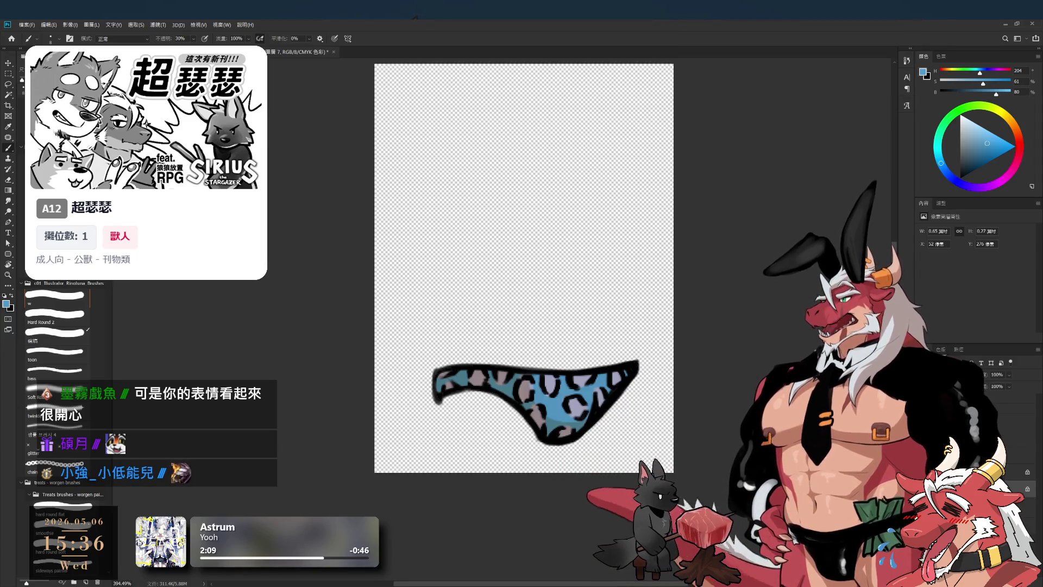
key("i")
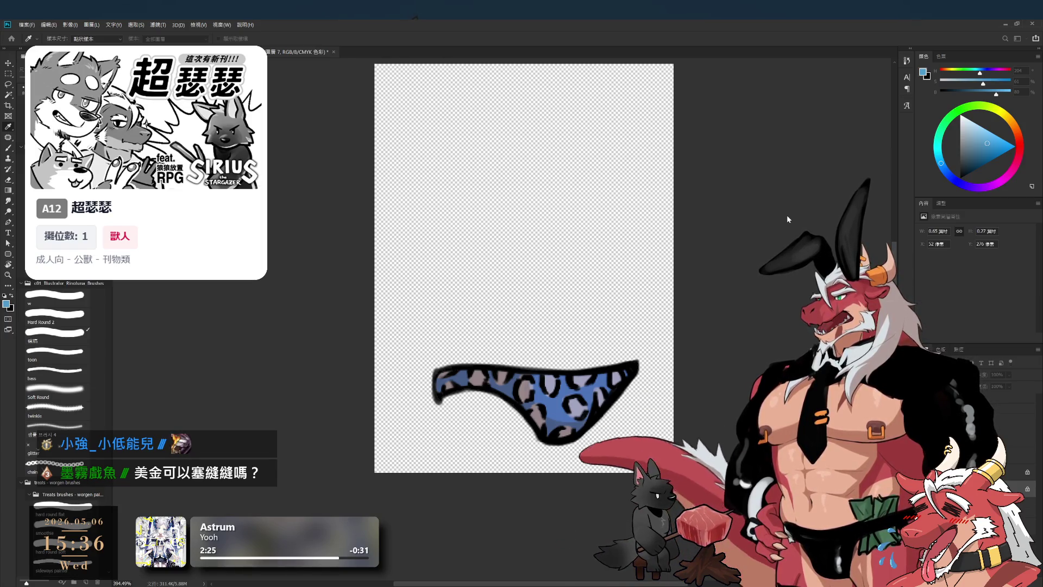
key("b")
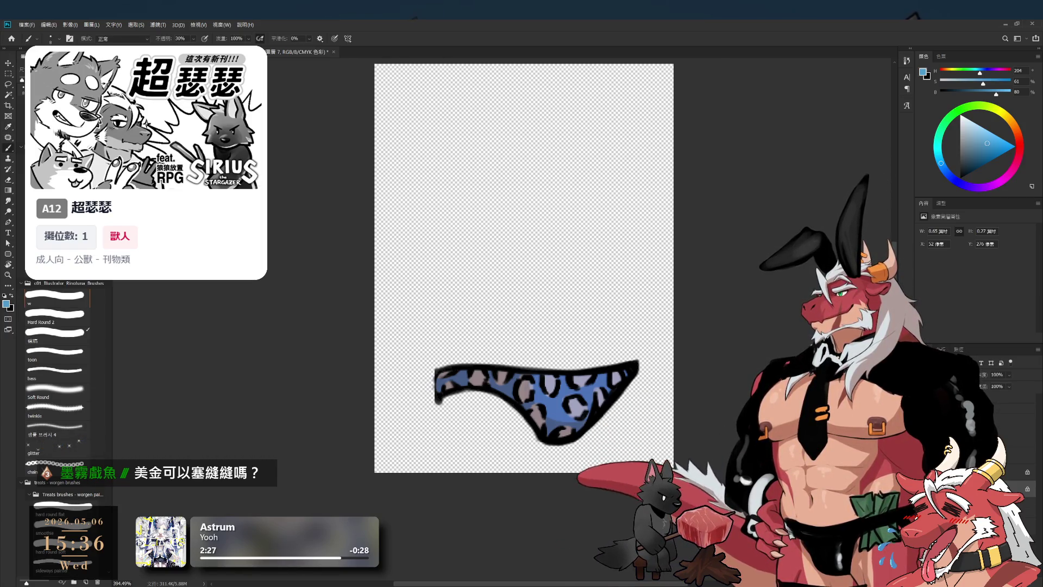
key("alt+bracketright")
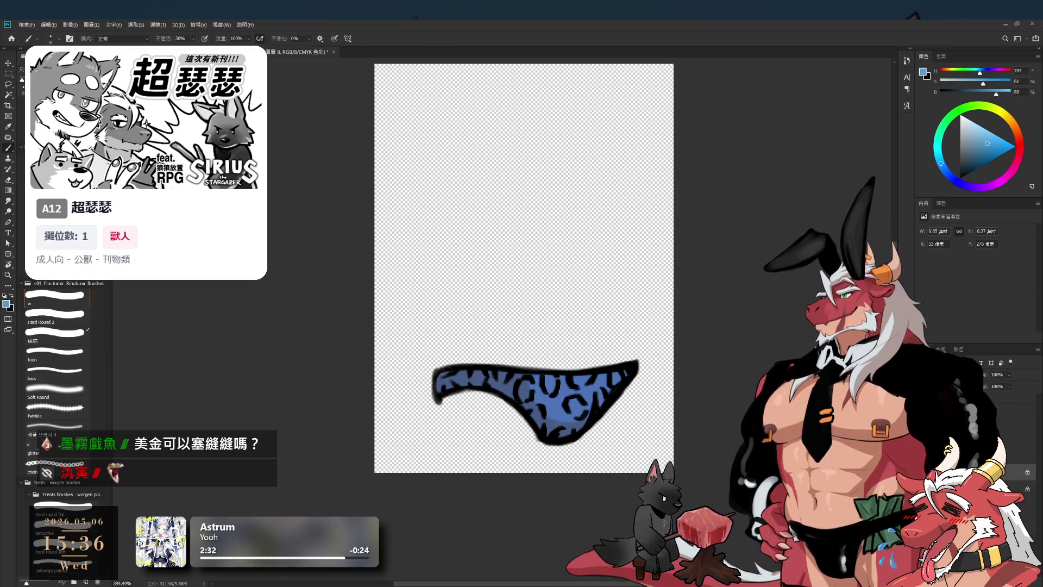
key("i")
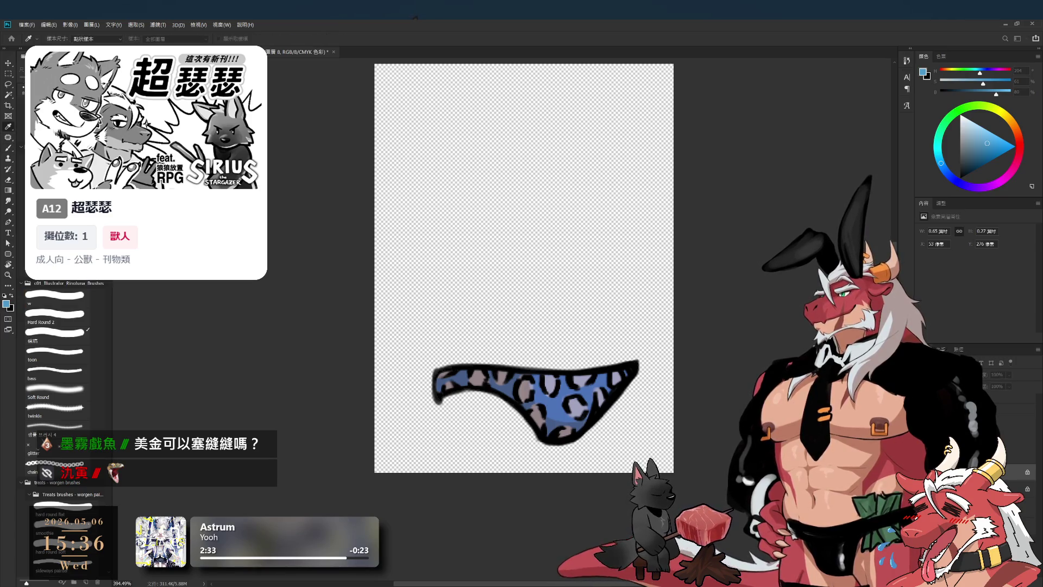
key("b")
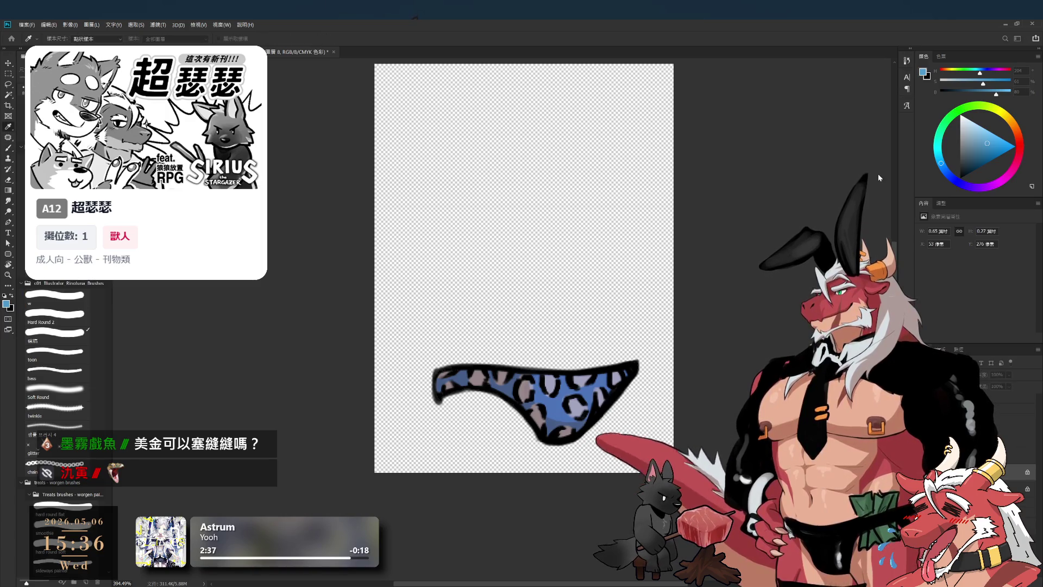
Try a deeper blue fill on the briefs, then undo it to restore the pale grey base.
left_click(555, 397, "alt")
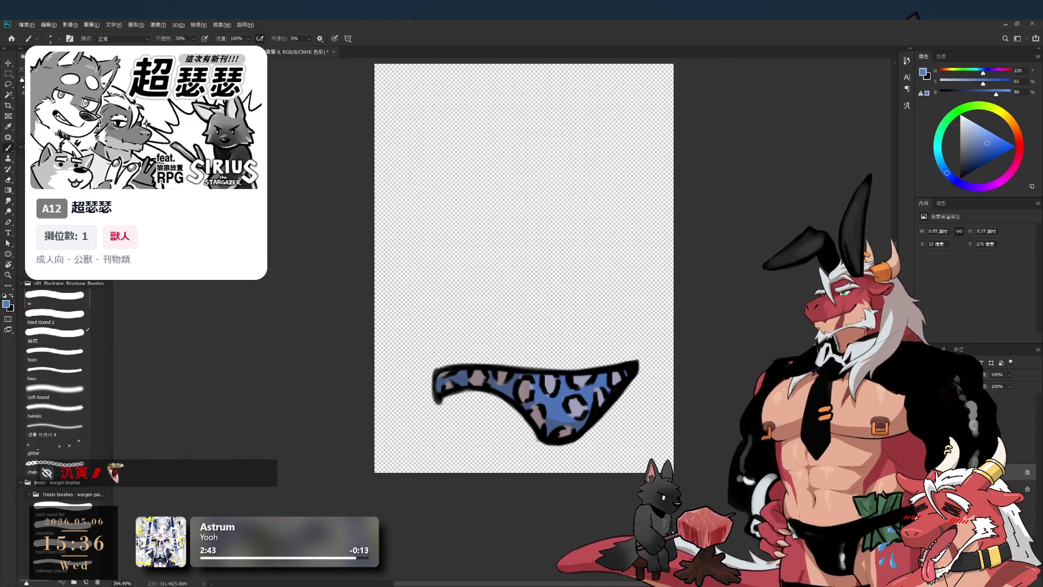
key("alt+BackSpace")
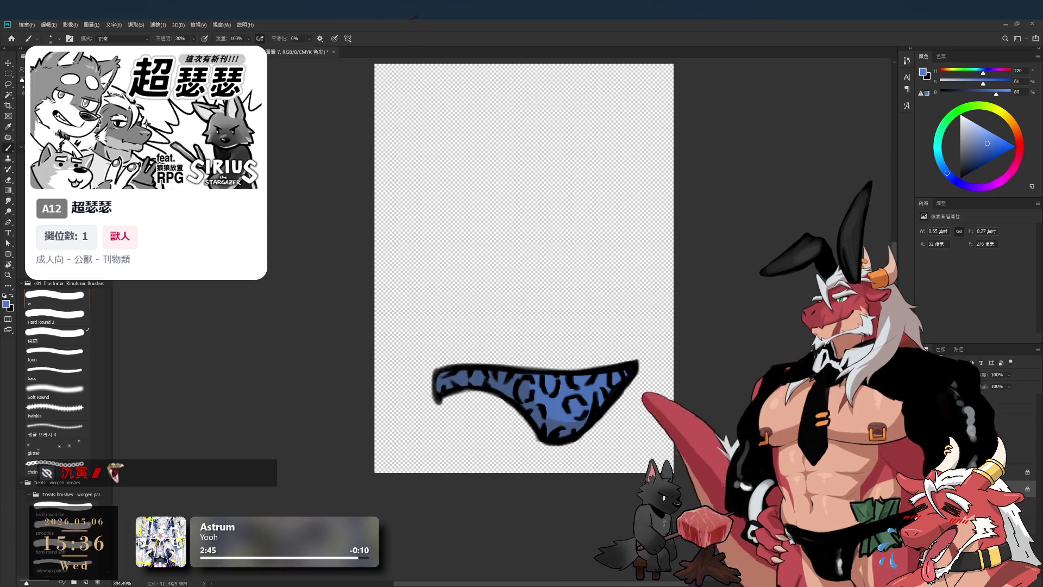
key("i")
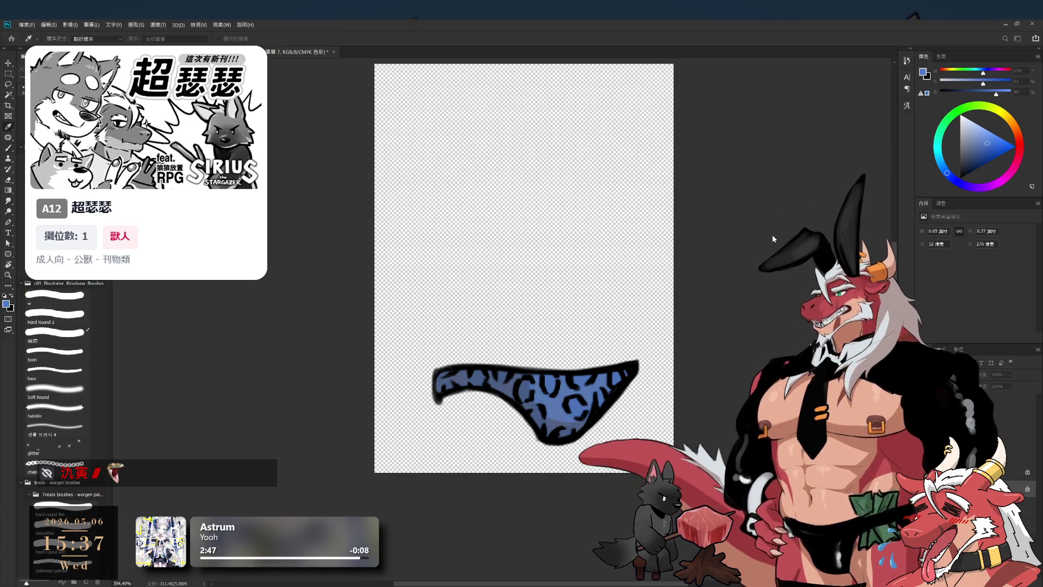
key("ctrl+z")
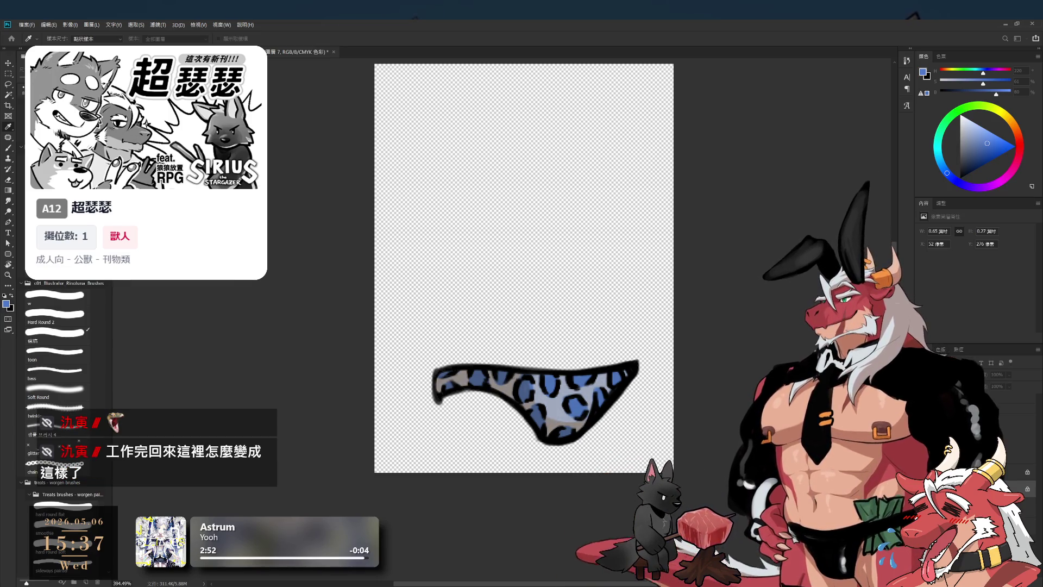
key("b")
scroll(659, 321, "down", 2)
scroll(672, 334, "up", 5)
scroll(536, 400, "up", 3)
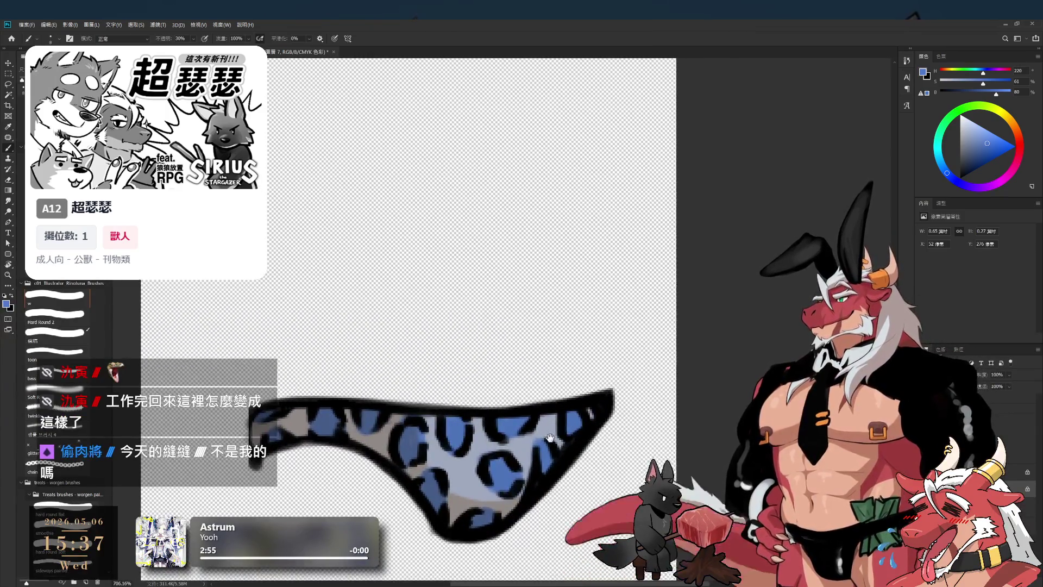
scroll(537, 399, "down", 3)
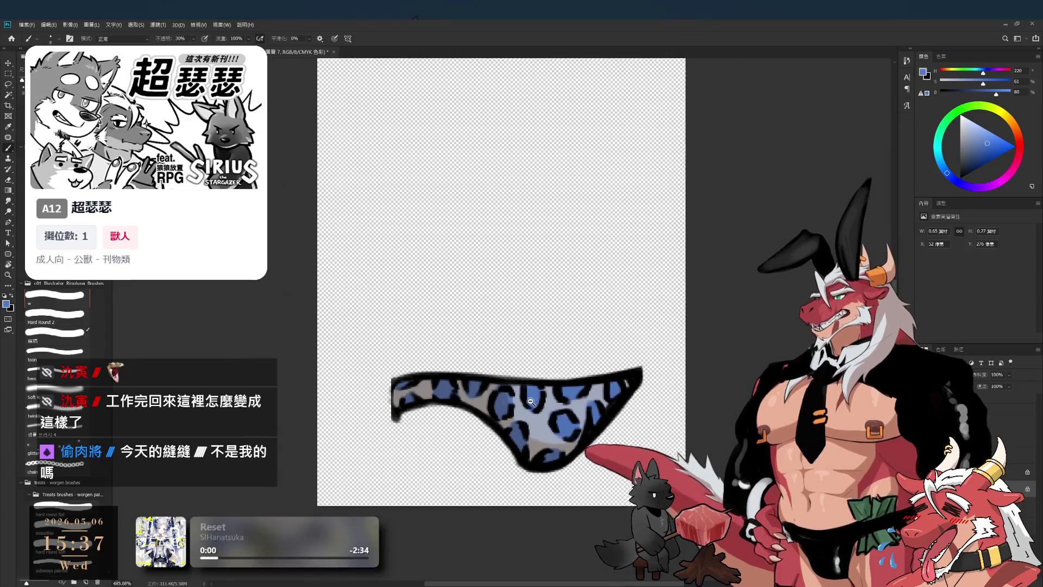
scroll(530, 402, "down", 1)
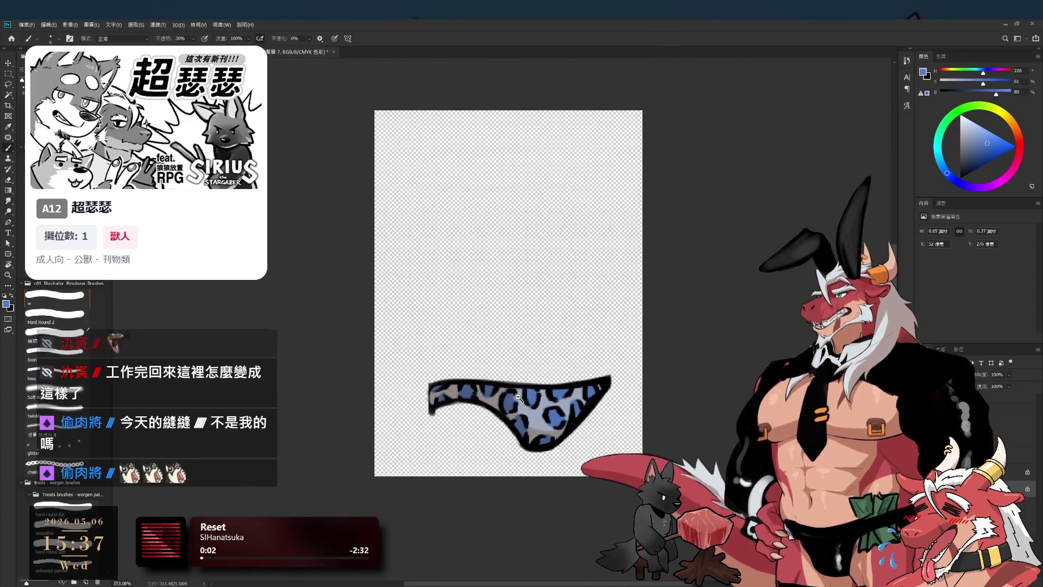
scroll(527, 399, "up", 3)
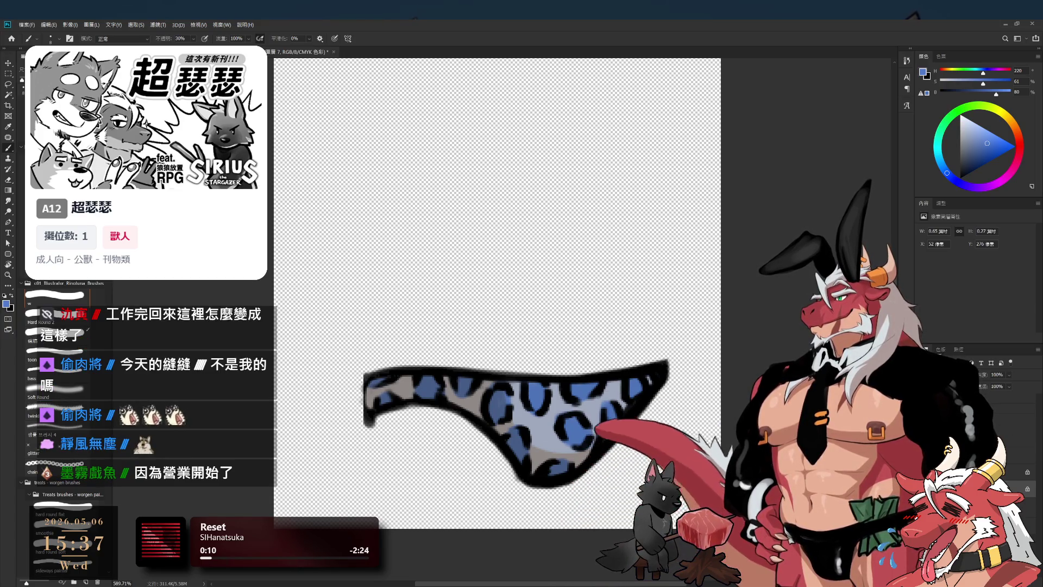
left_click(1003, 429)
left_click(1002, 429)
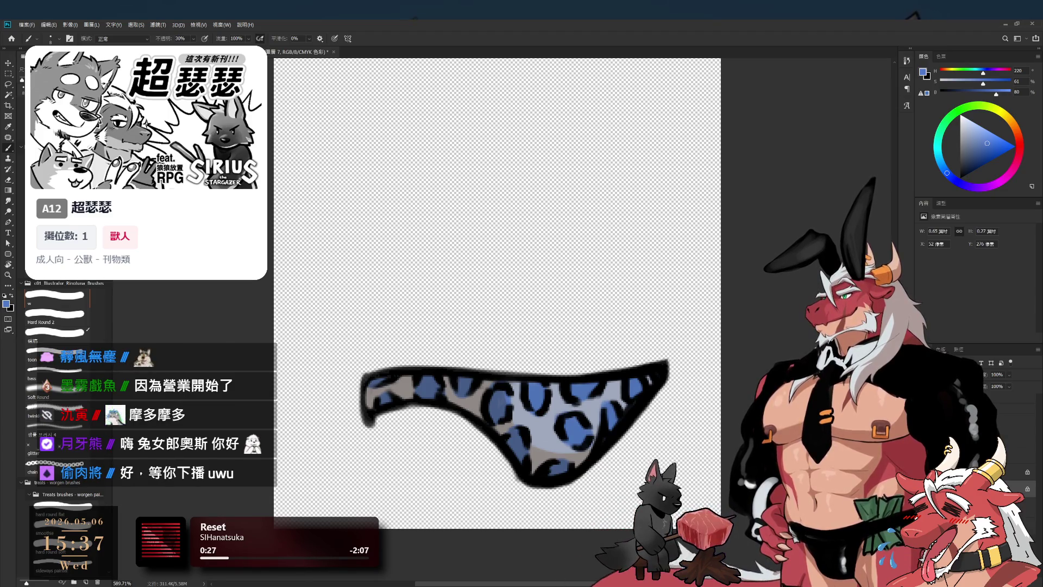
scroll(604, 338, "down", 2)
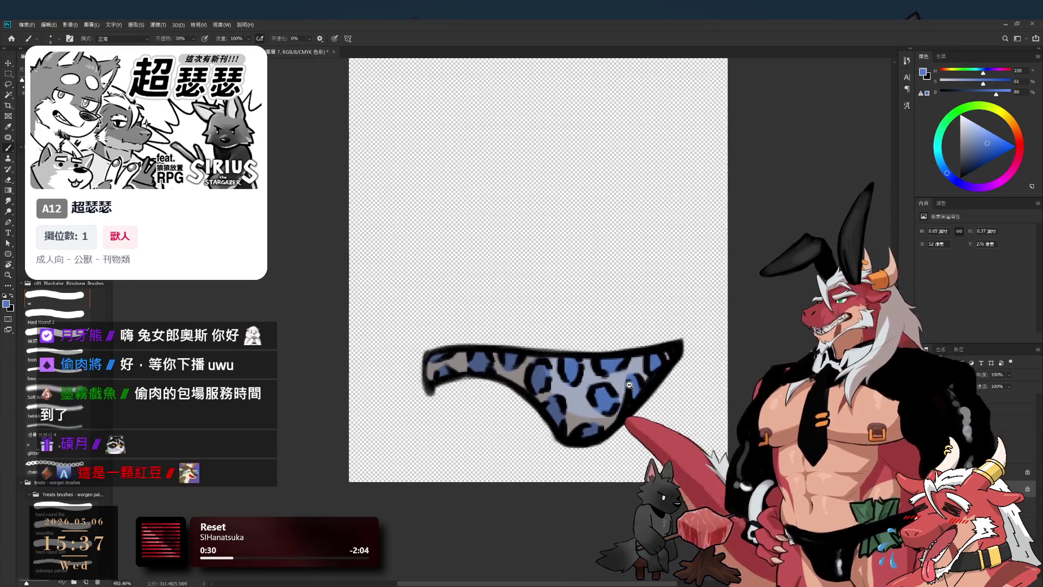
left_click_drag(648, 371, 654, 414)
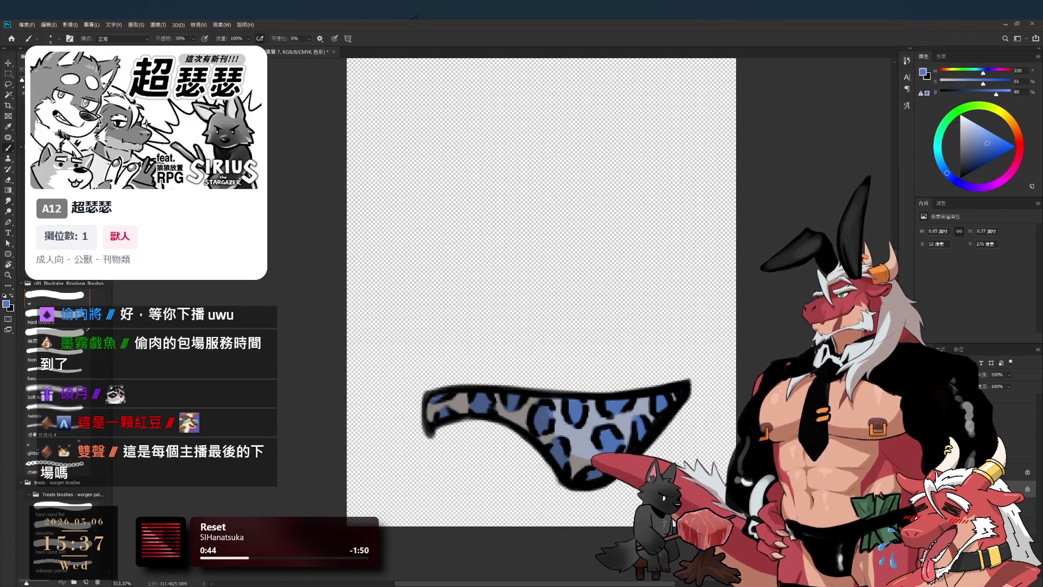
mouse_move(733, 401)
left_mouse_down()
mouse_move(736, 420)
mouse_move(724, 404)
left_mouse_up()
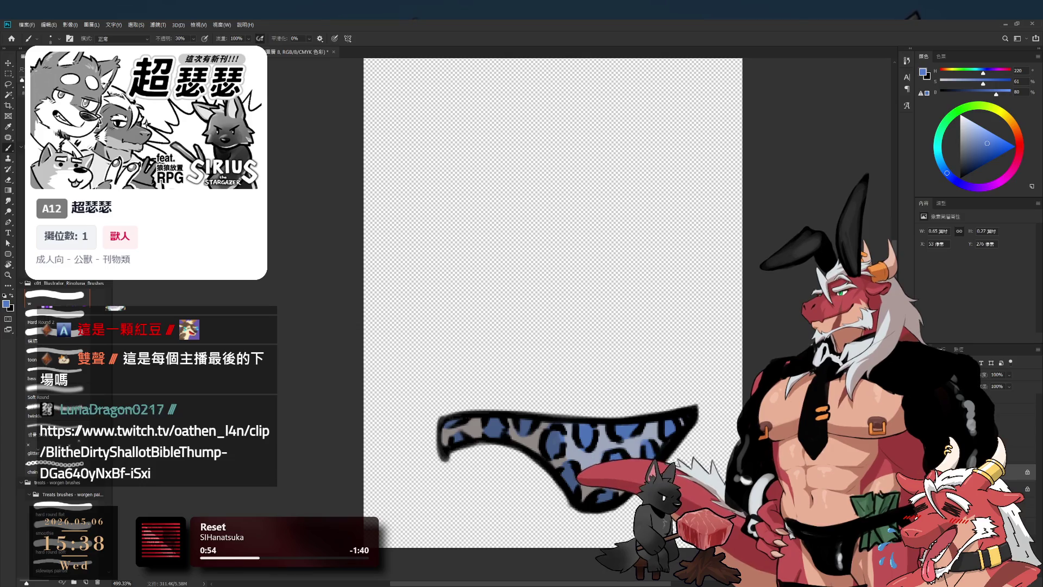
left_click_drag(744, 406, 741, 405)
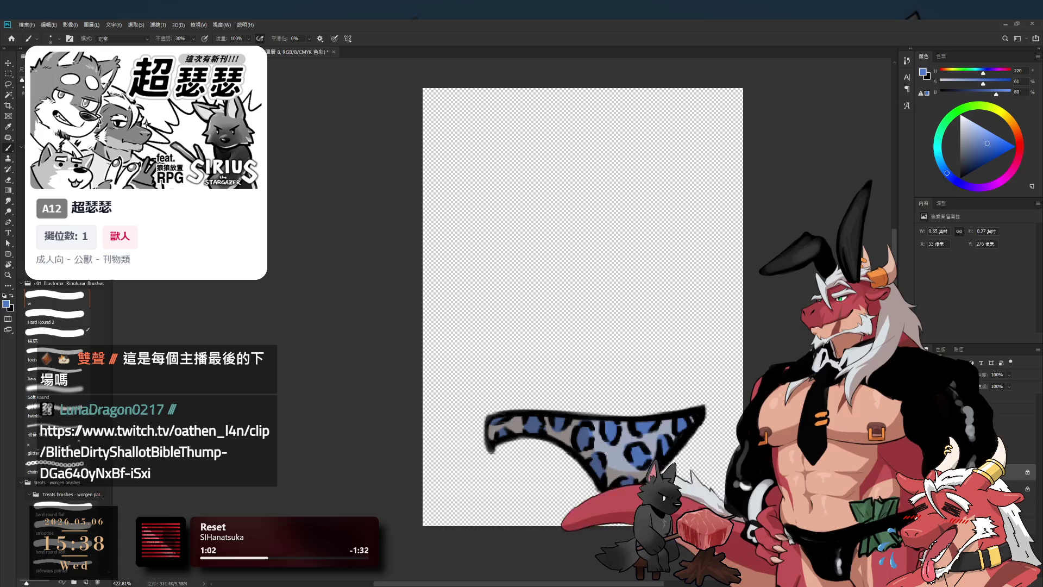
Duplicate the group 群組 2 拷貝 and select the copy's 圖層 8 base layer for recolouring.
key("alt+bracketleft")
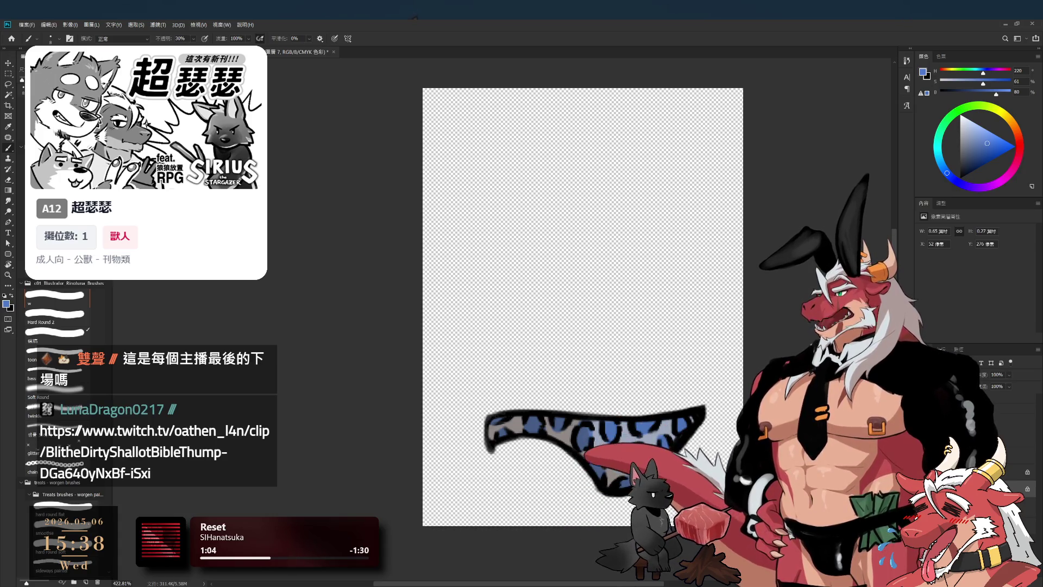
key("alt+bracketleft")
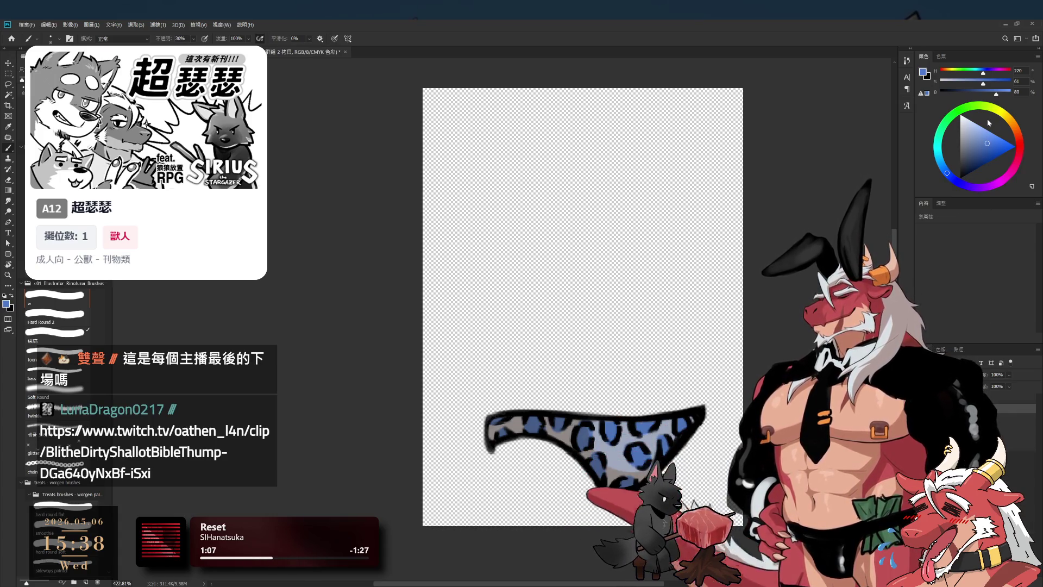
key("ctrl+j")
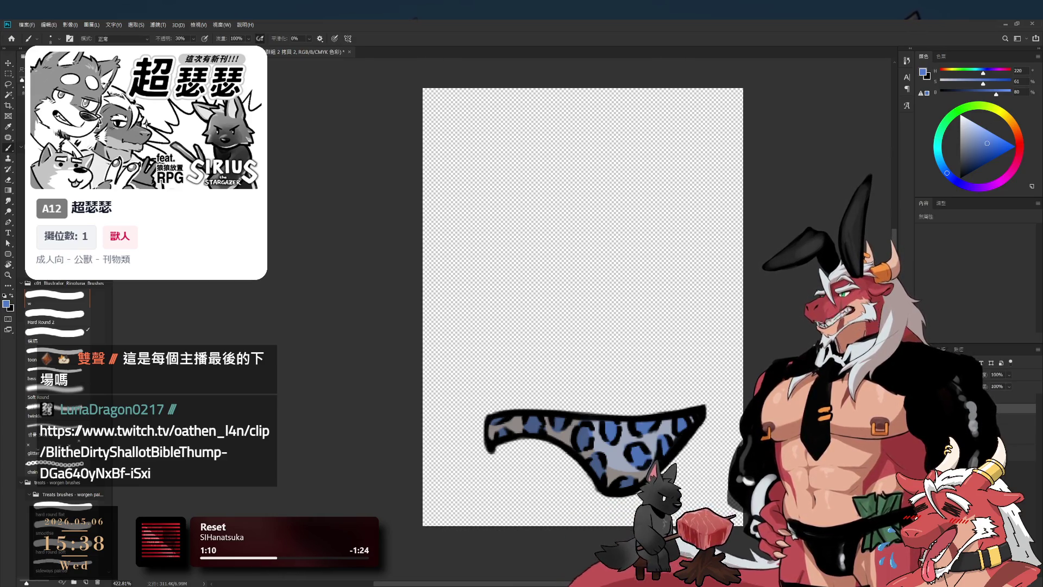
key("alt+bracketright")
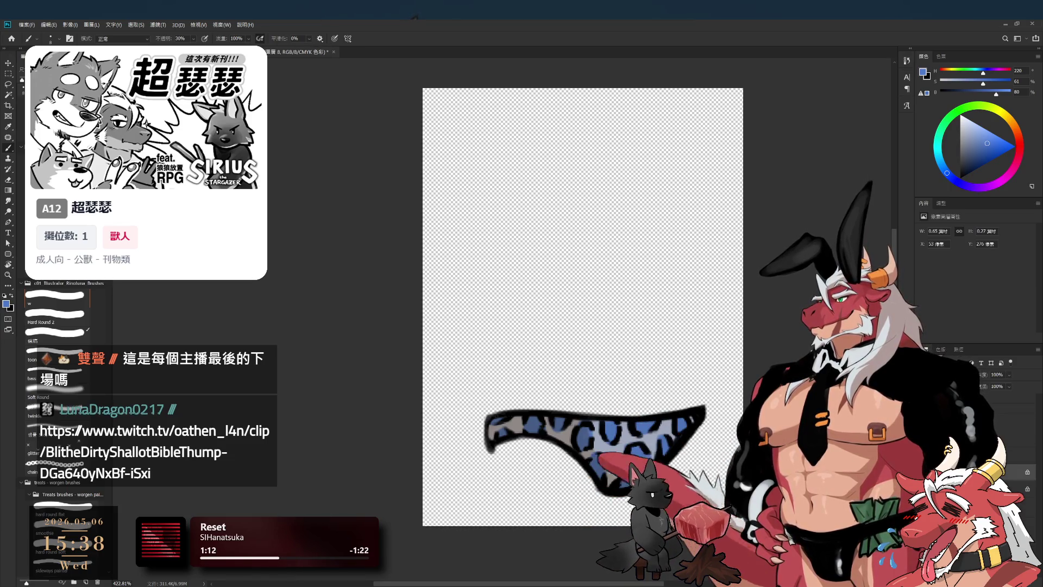
key("alt+bracketleft")
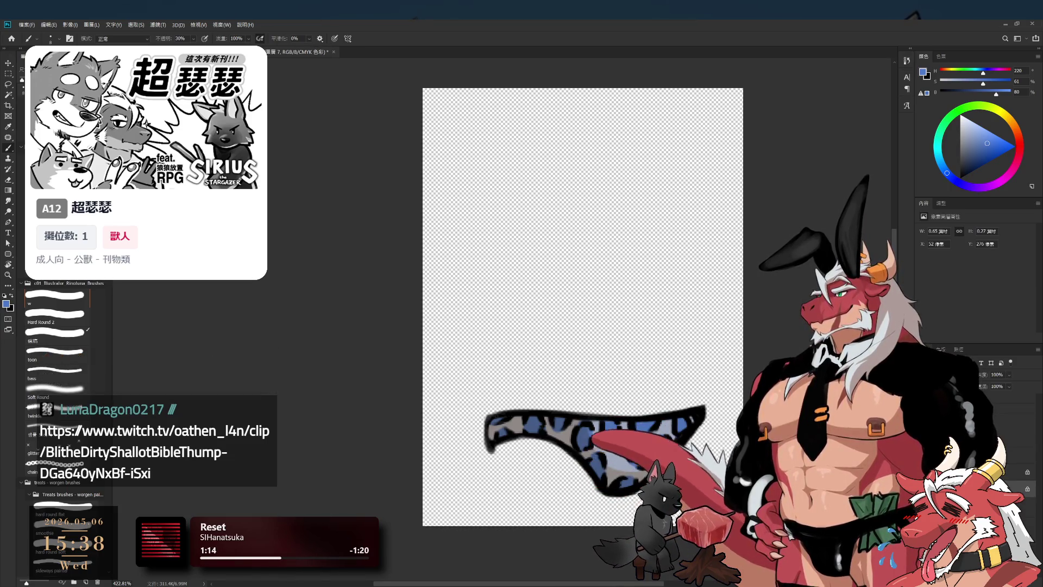
key("alt+bracketright")
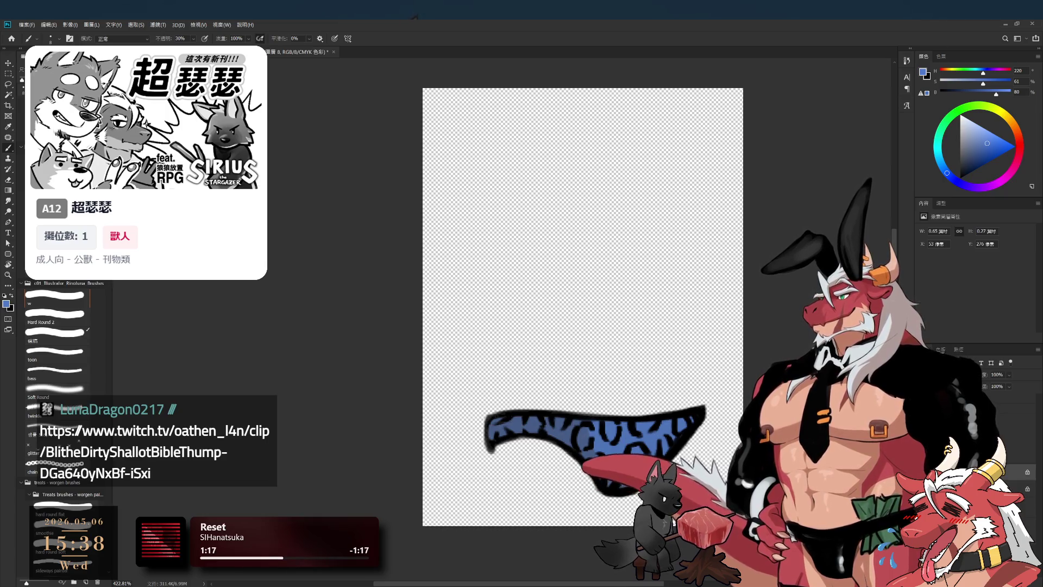
key("i")
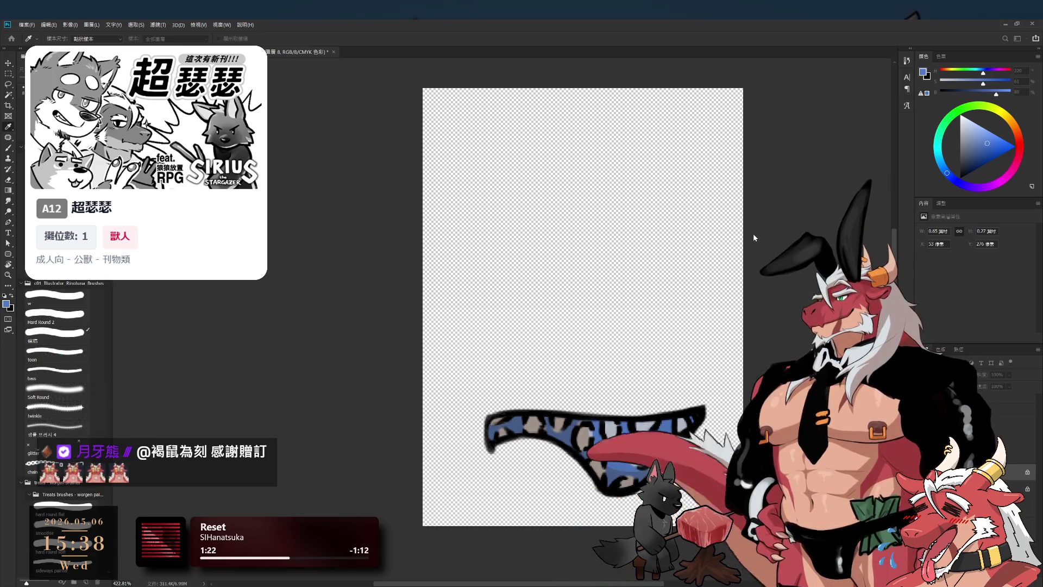
key("b")
left_click(722, 313, "ctrl+alt")
In group 群組 2 拷貝 2, swap the briefs to a blue base with grey spots.
key("l")
scroll(718, 380, "up", 2)
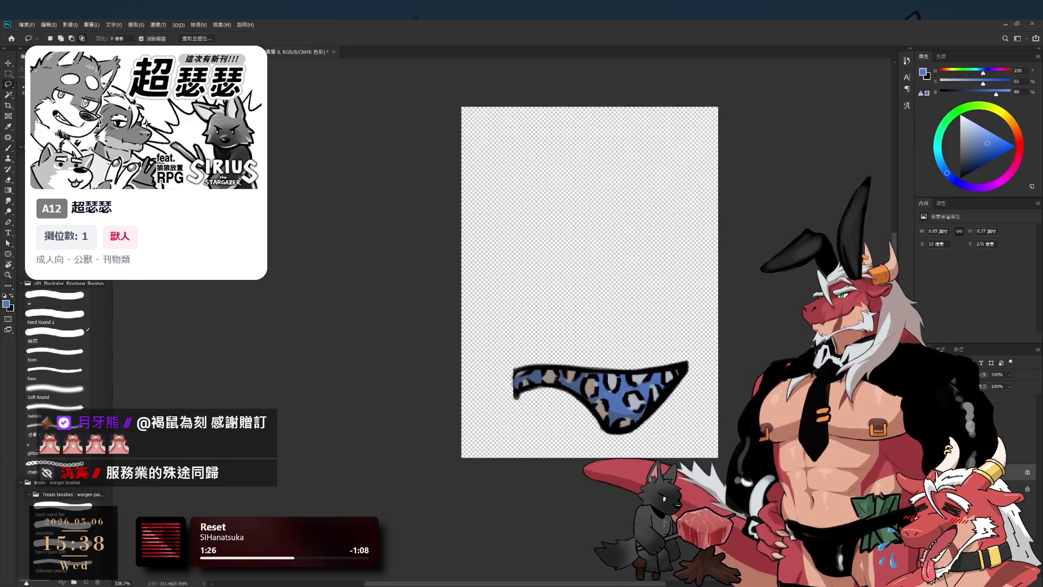
left_click(988, 407)
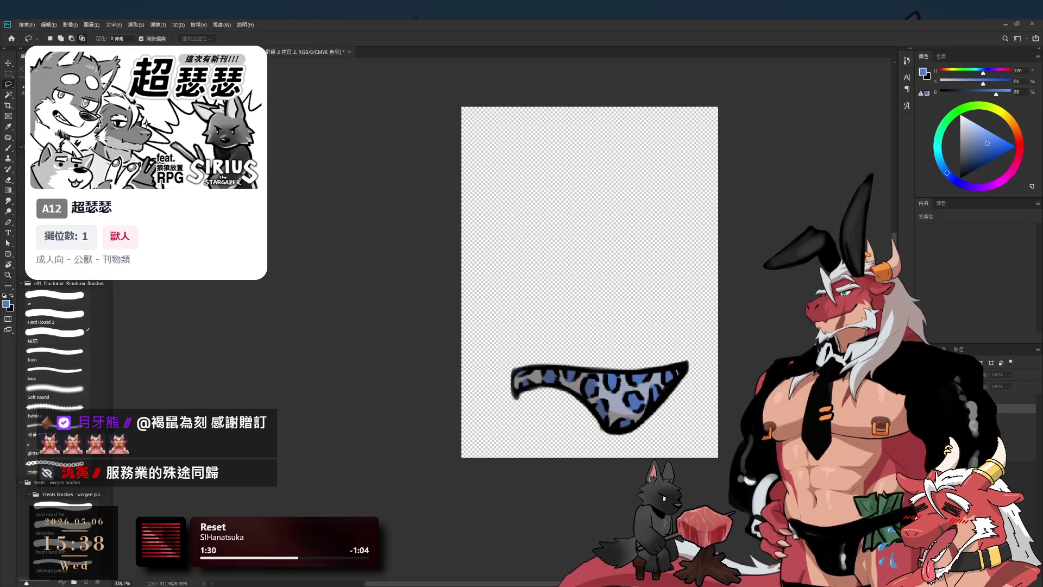
scroll(668, 279, "down", 3)
scroll(668, 279, "up", 5)
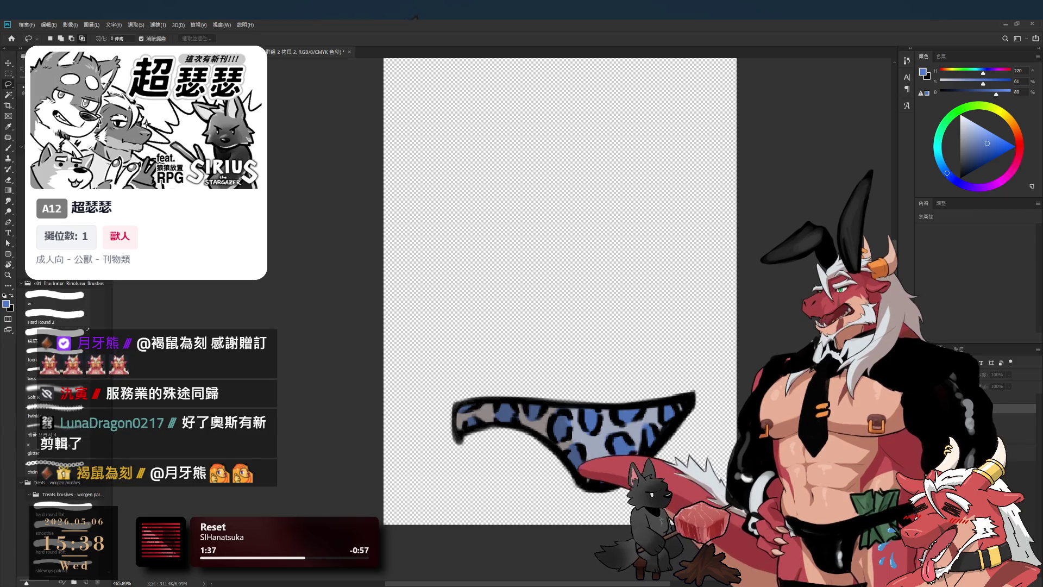
key("alt+BackSpace")
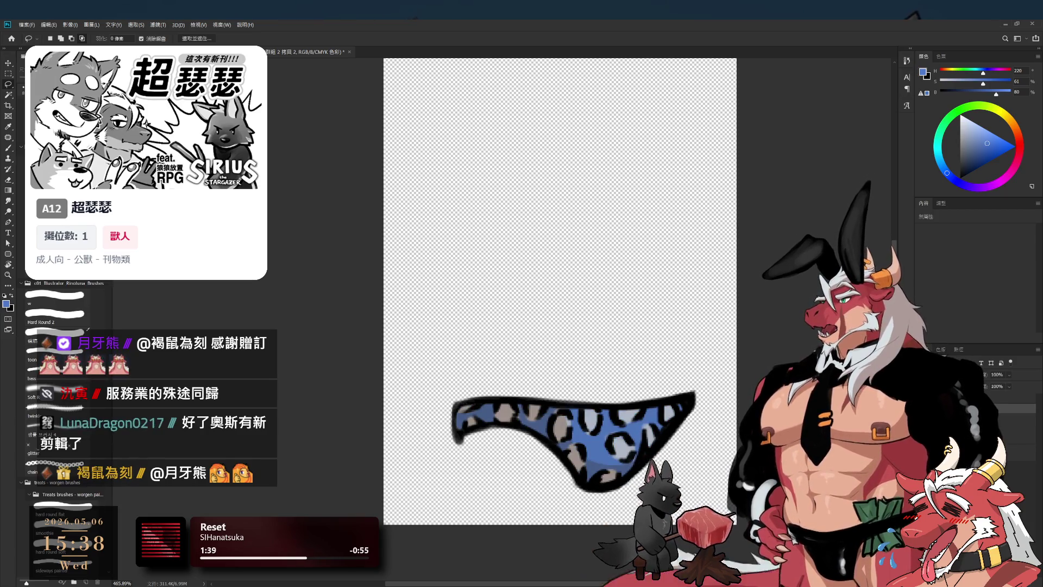
key("h")
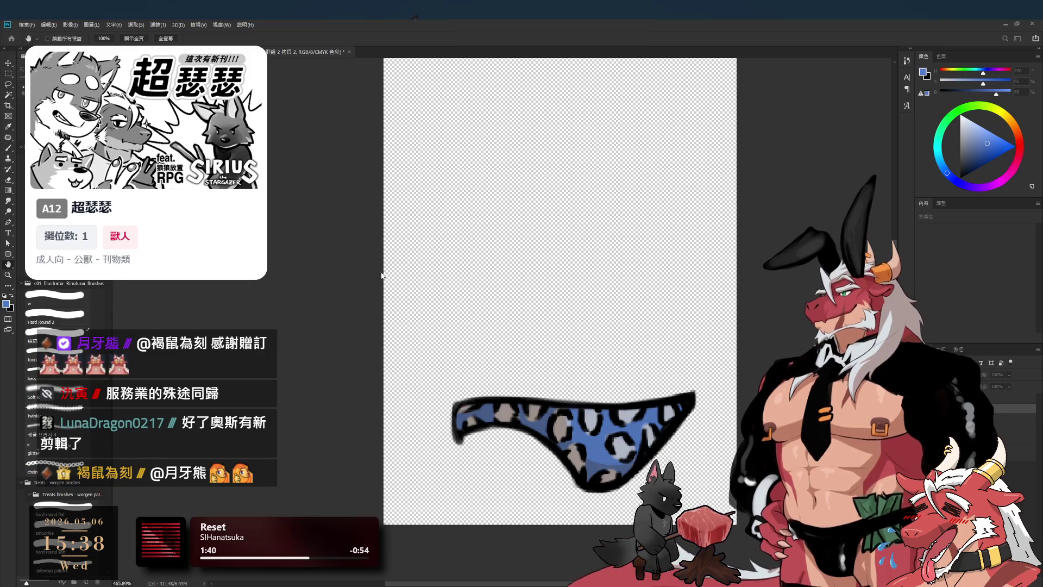
key("l")
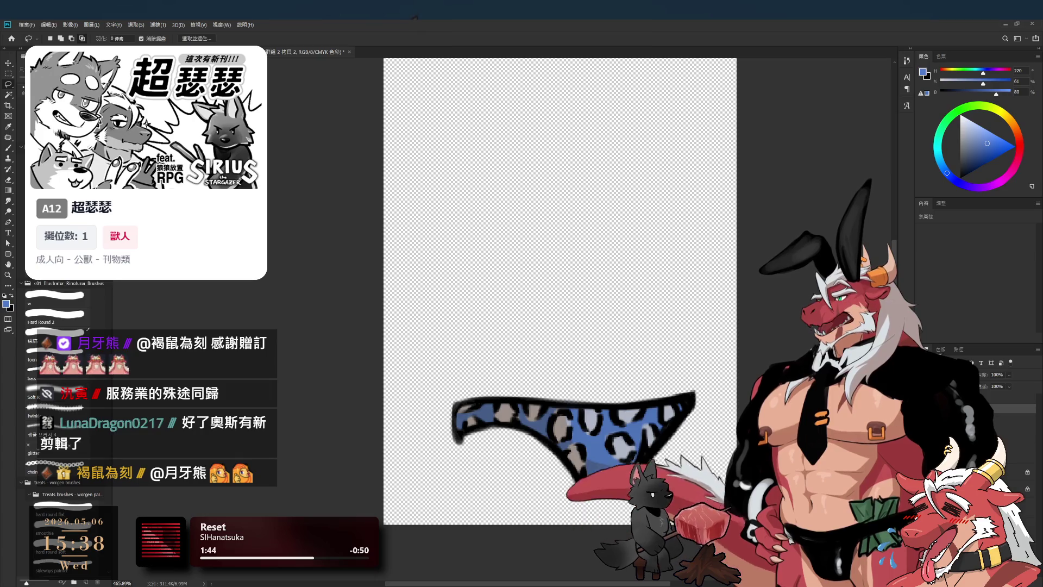
Hide the blue briefs variant and select group 群組 2.
left_click(1024, 475)
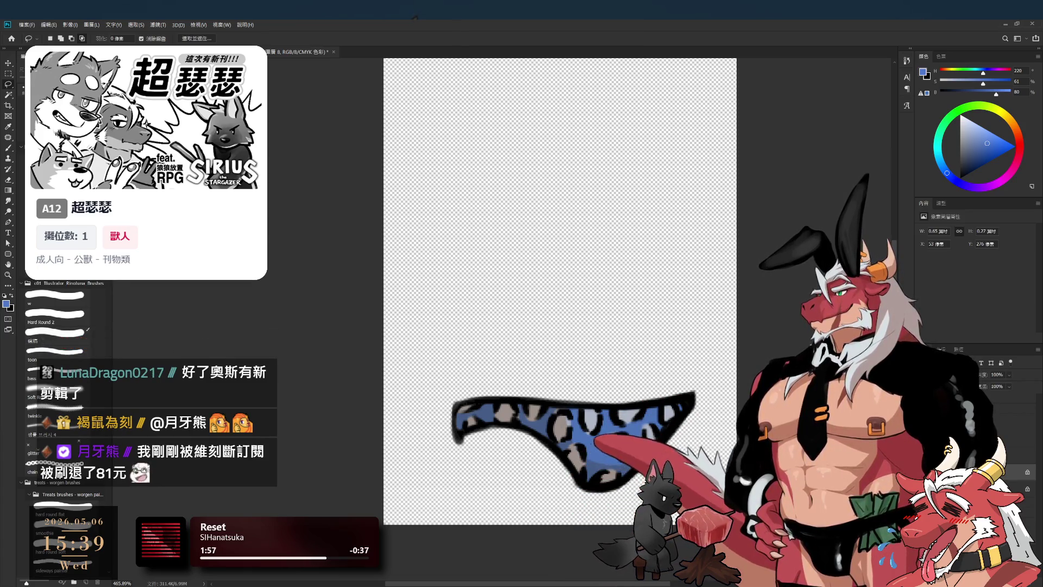
left_click(1011, 398)
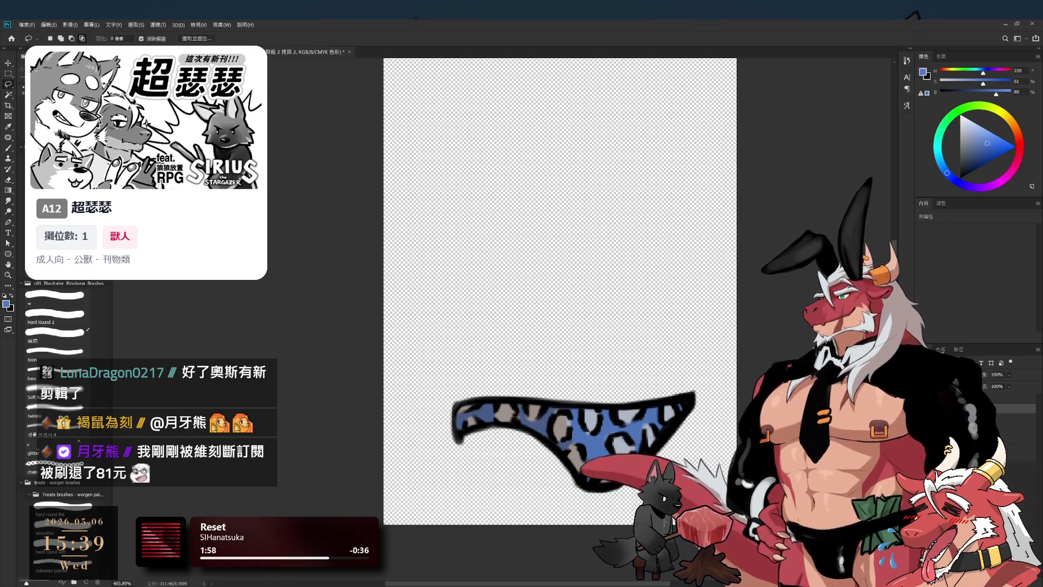
key("Delete")
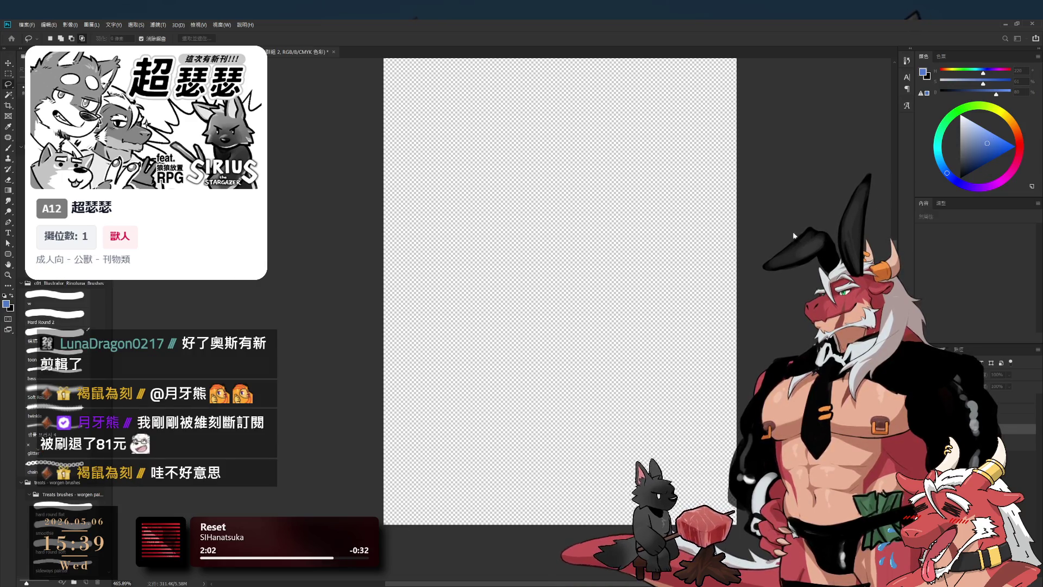
Duplicate 群組 2 and select its 圖層 2 for the golden yellow recolour.
key("ctrl+j")
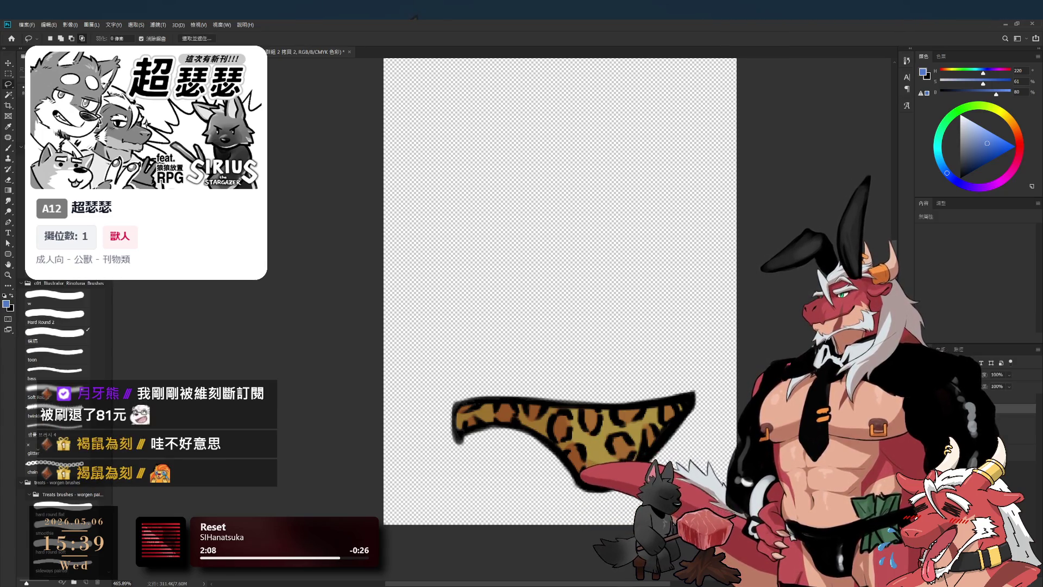
left_click(1011, 422)
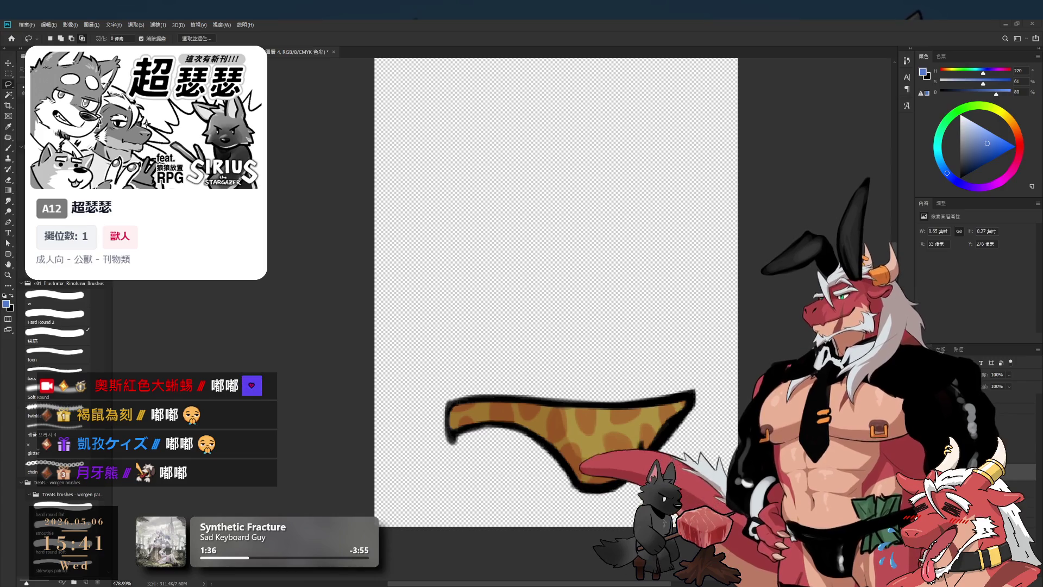
Compare the spot fill on and off, then brighten the leopard spots to orange-red.
key("ctrl+z")
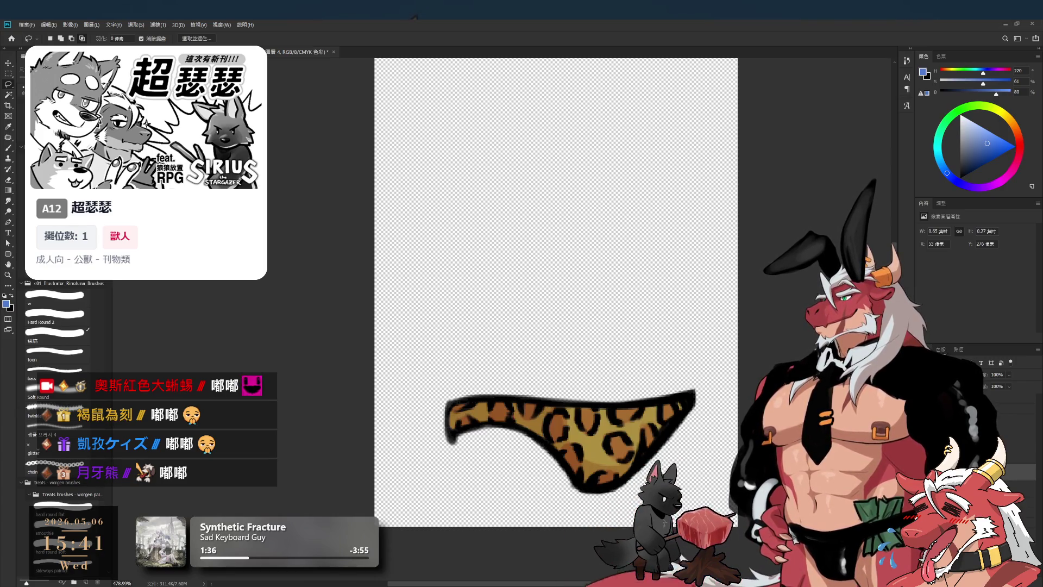
key("ctrl+z")
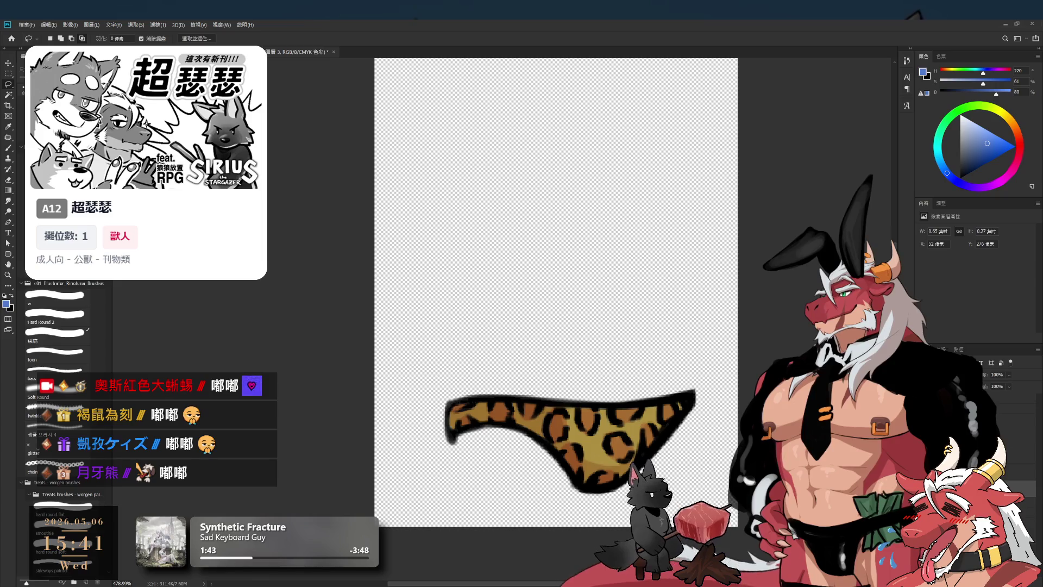
key("ctrl+shift+z")
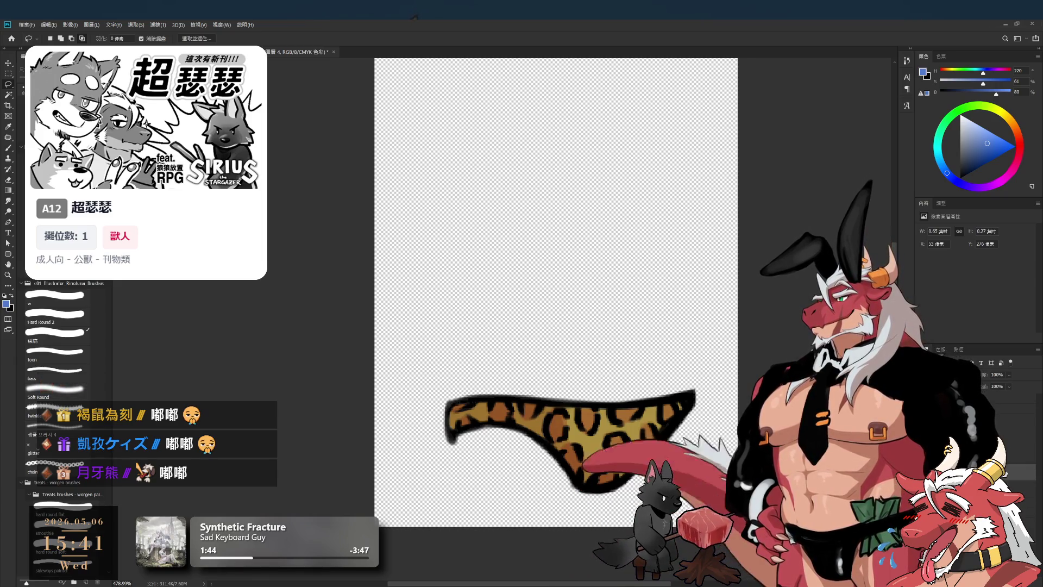
key("i")
key("ctrl+shift+z")
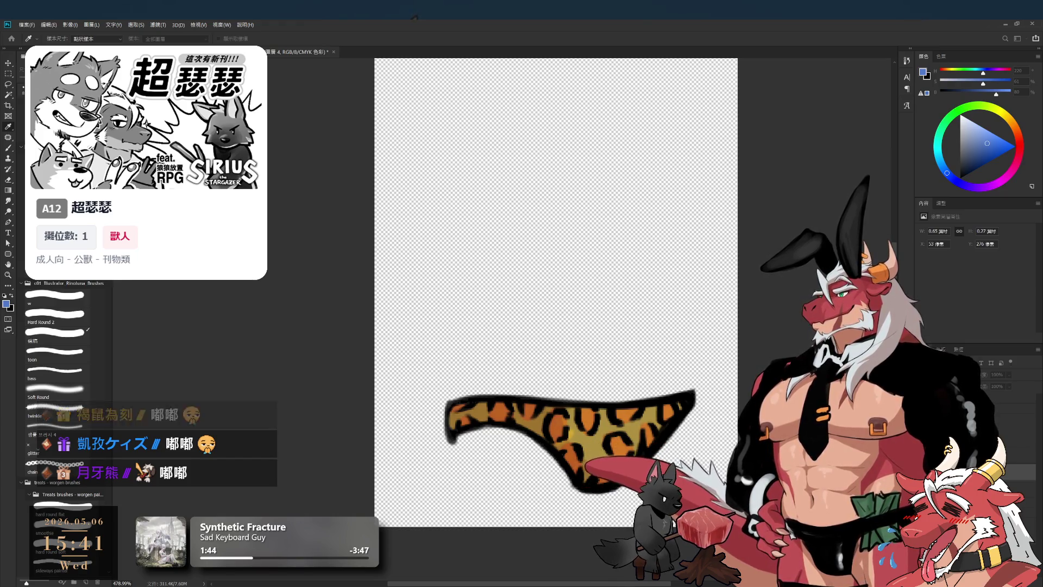
Step through the briefs' layers to the empty Layer 12 for shading.
key("l")
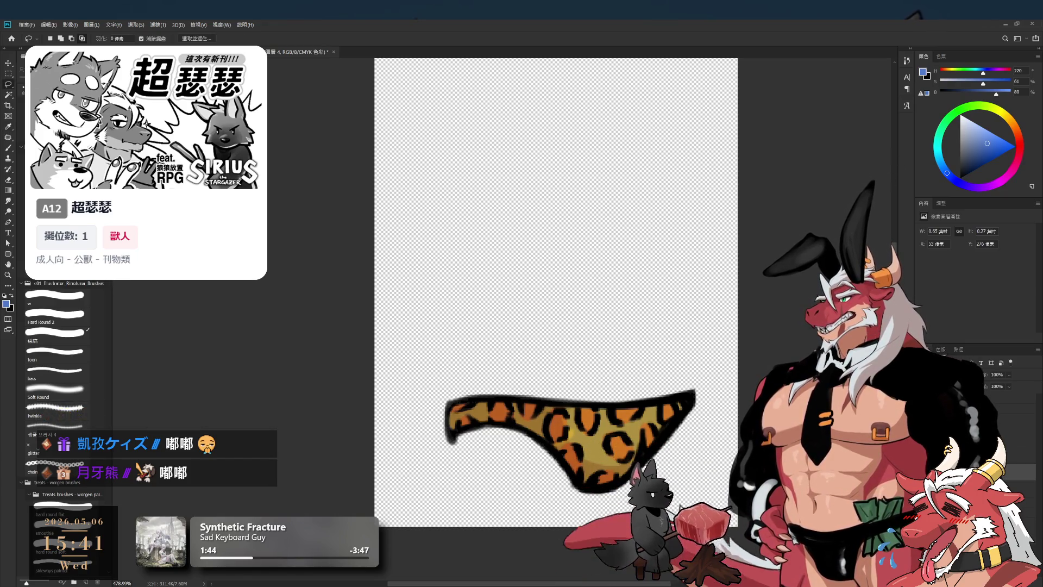
key("ctrl+z")
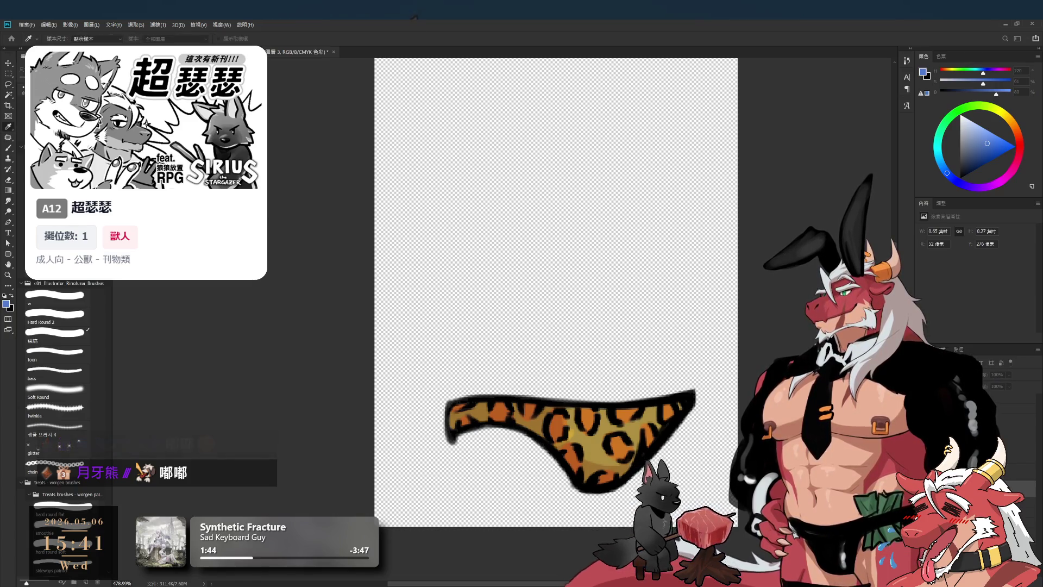
key("i")
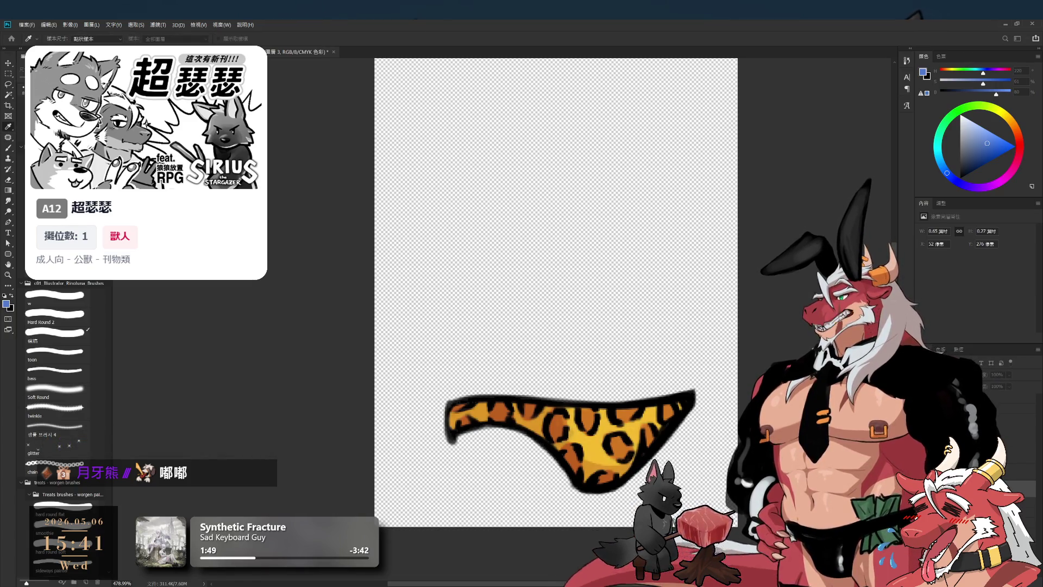
key("l")
scroll(699, 295, "down", 3)
scroll(699, 295, "up", 2)
key("b")
key("alt+bracketright")
key("alt+bracketleft")
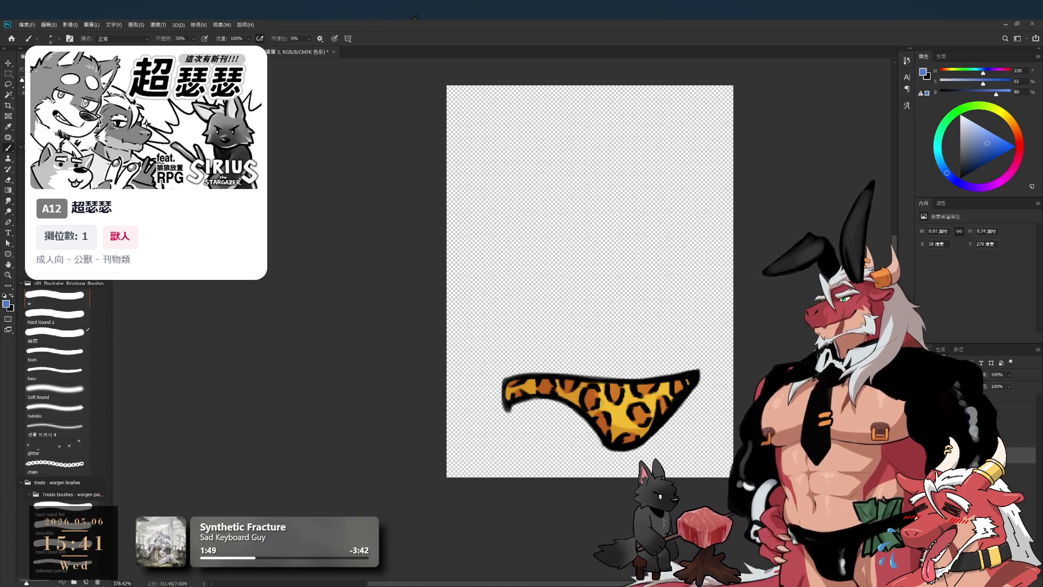
key("ctrl+shift+alt+n")
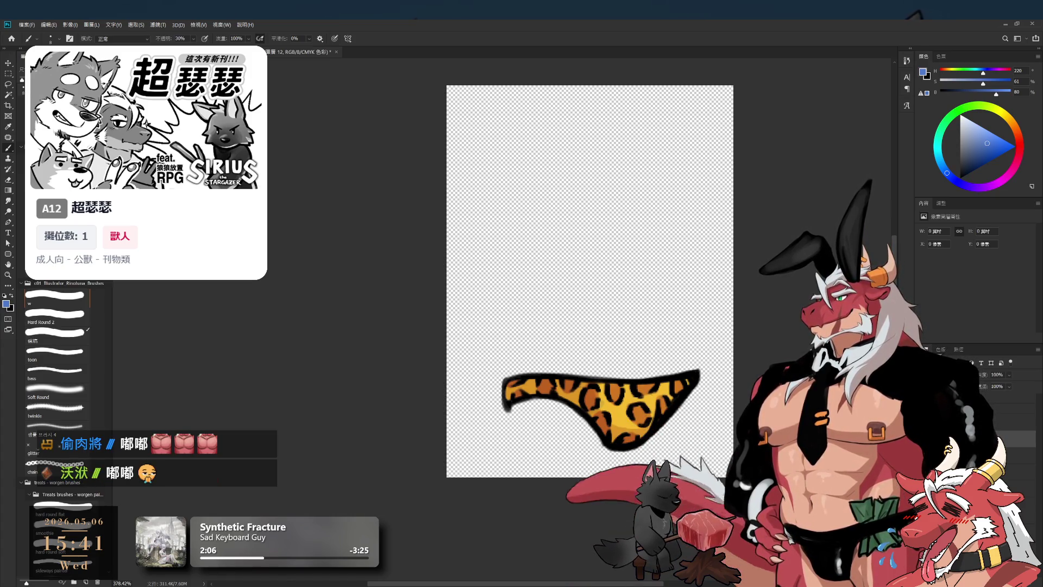
Paint dark red shading over the briefs with a size 90 Soft Round brush.
left_click(1019, 141)
left_click(975, 155)
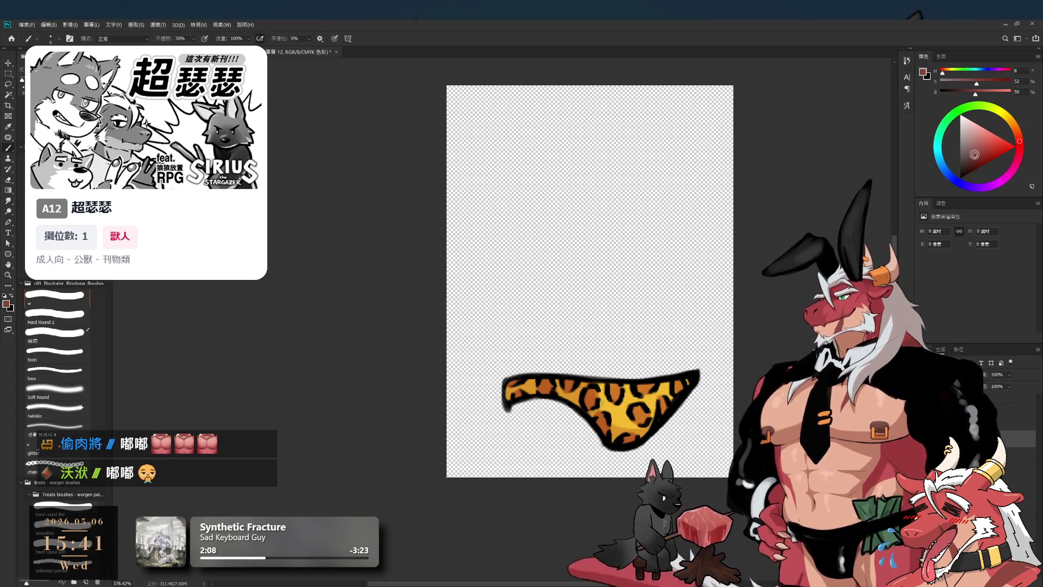
left_click(52, 383)
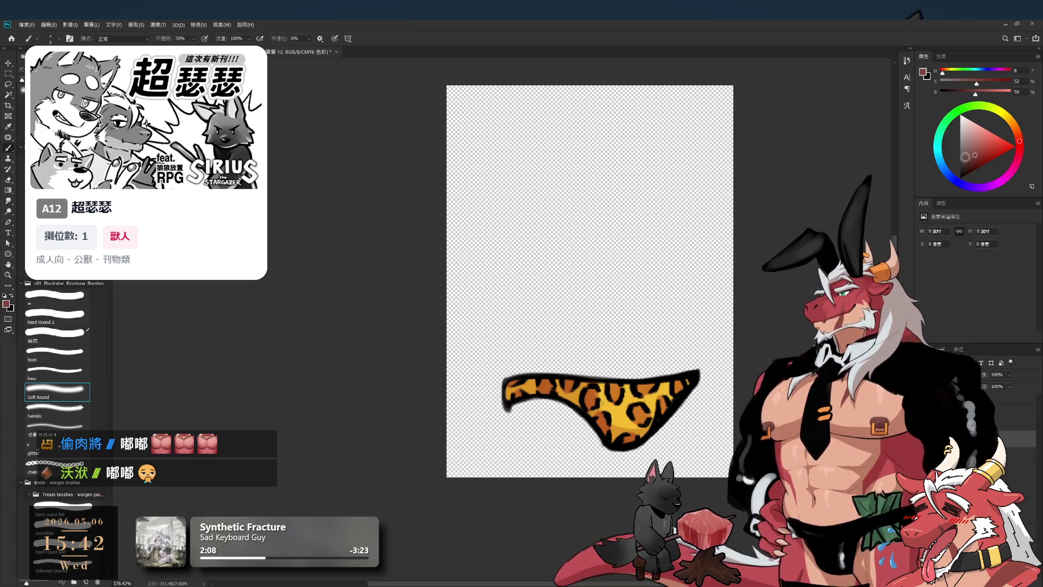
left_click_drag(971, 165, 960, 178)
left_click_drag(641, 413, 685, 402)
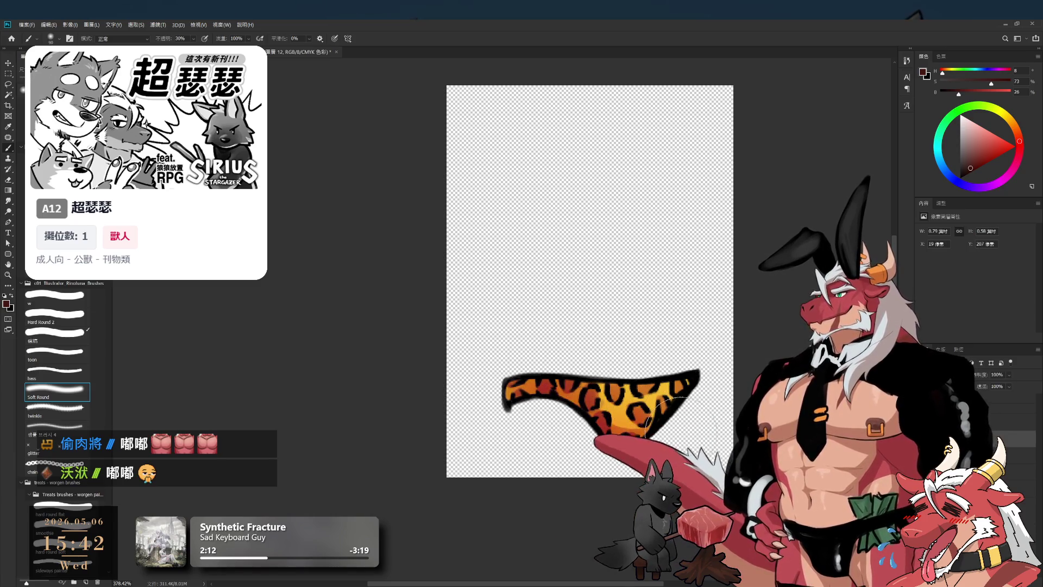
Brush light pink highlights across the briefs' middle with a smaller size 70 brush.
key("x")
key("bracketleft")
key("bracketleft")
mouse_move(617, 391)
left_mouse_down()
mouse_move(652, 394)
mouse_move(633, 386)
left_mouse_up()
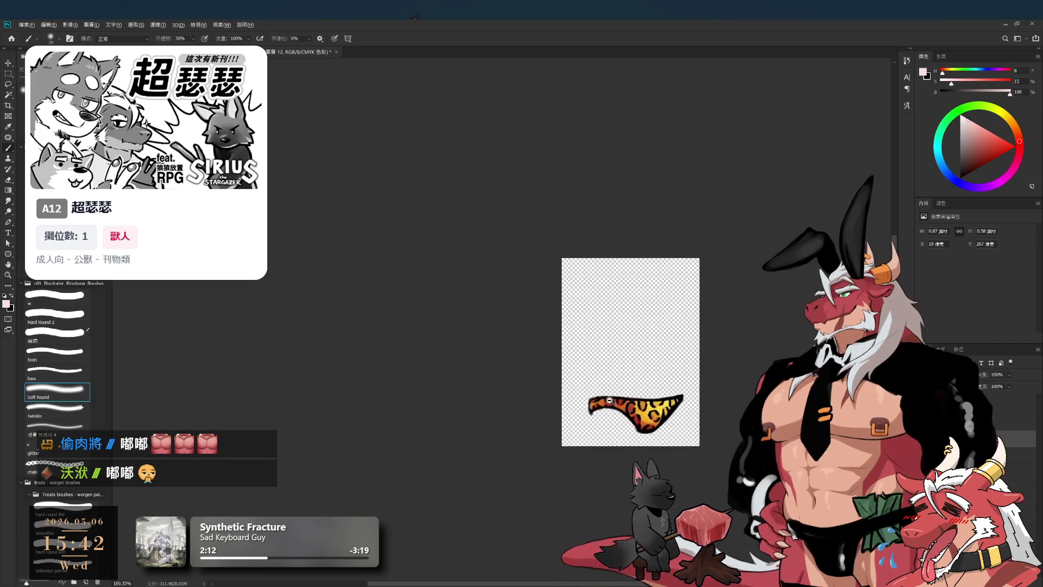
scroll(622, 338, "up", 1)
Set up a small hard brush at 10% opacity on an empty highlight layer.
left_click(74, 302)
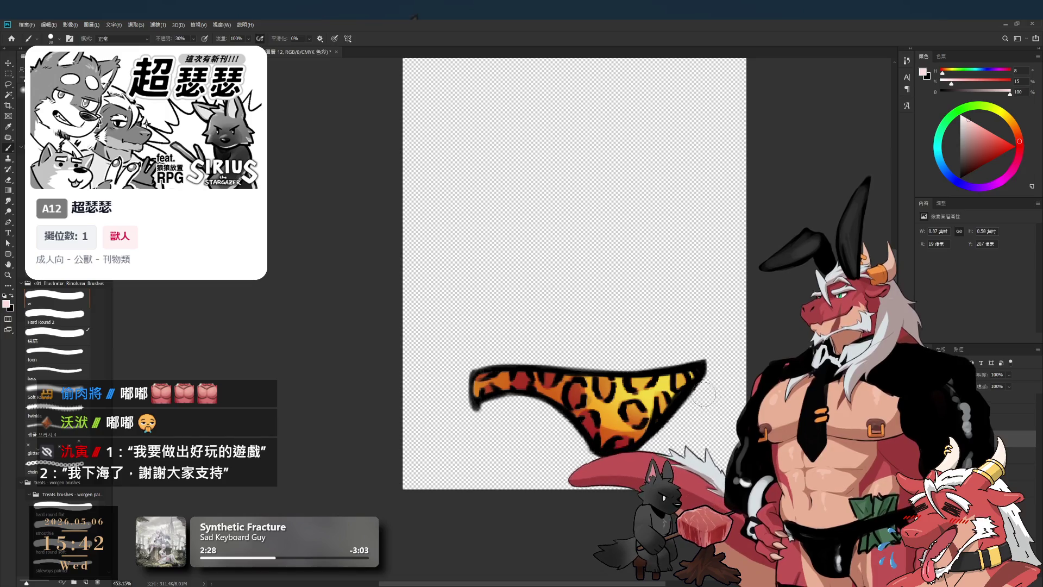
key("bracketleft")
key("bracketleft")
key("bracketleft")
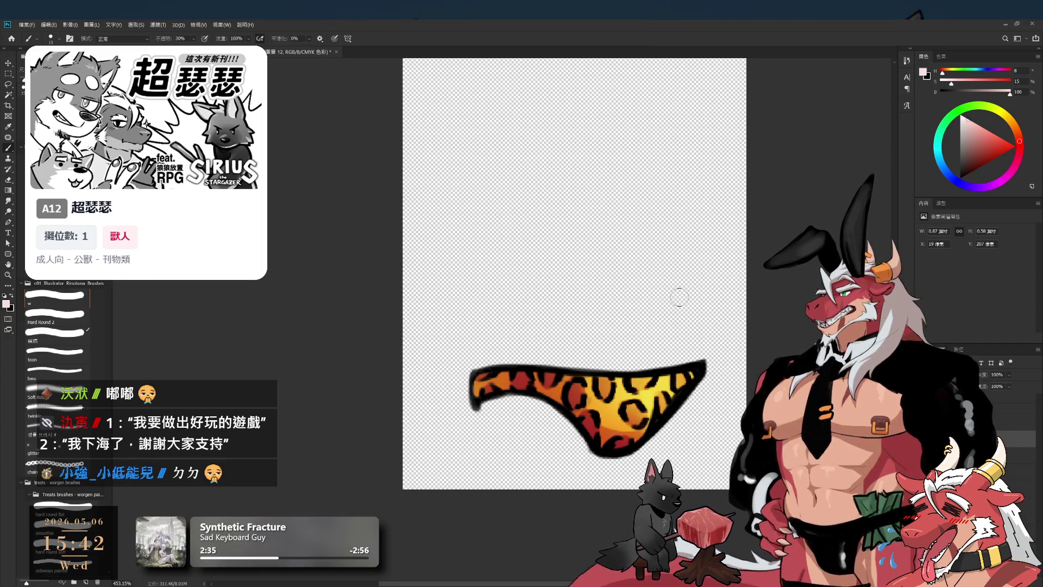
key("bracketright")
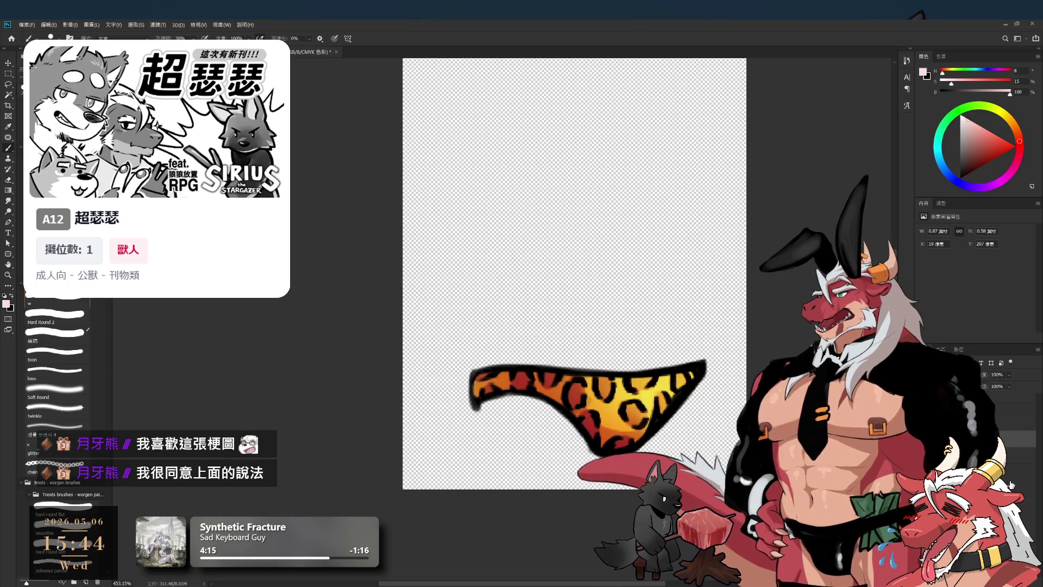
key("1")
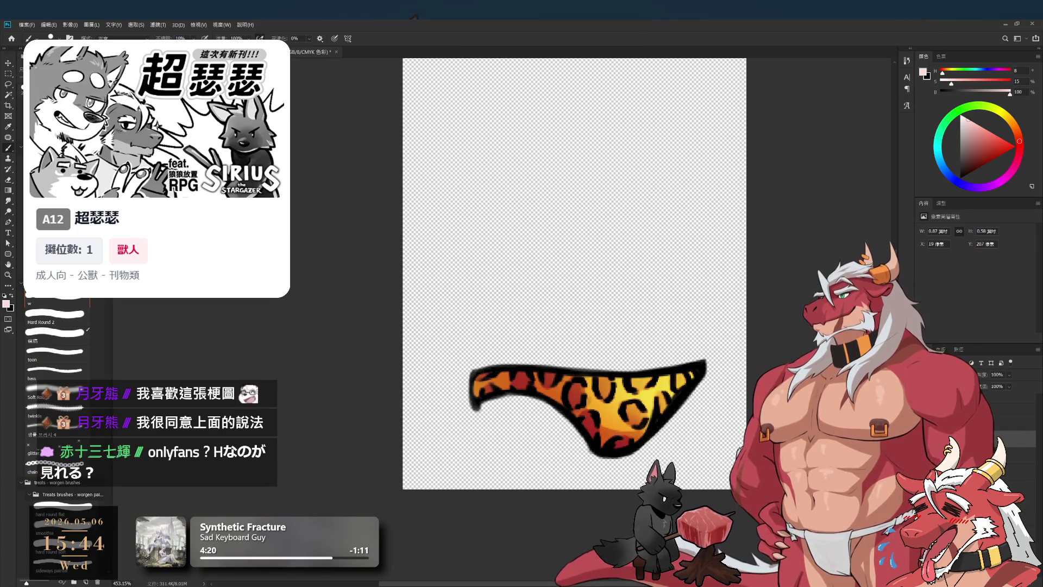
key("alt+bracketleft")
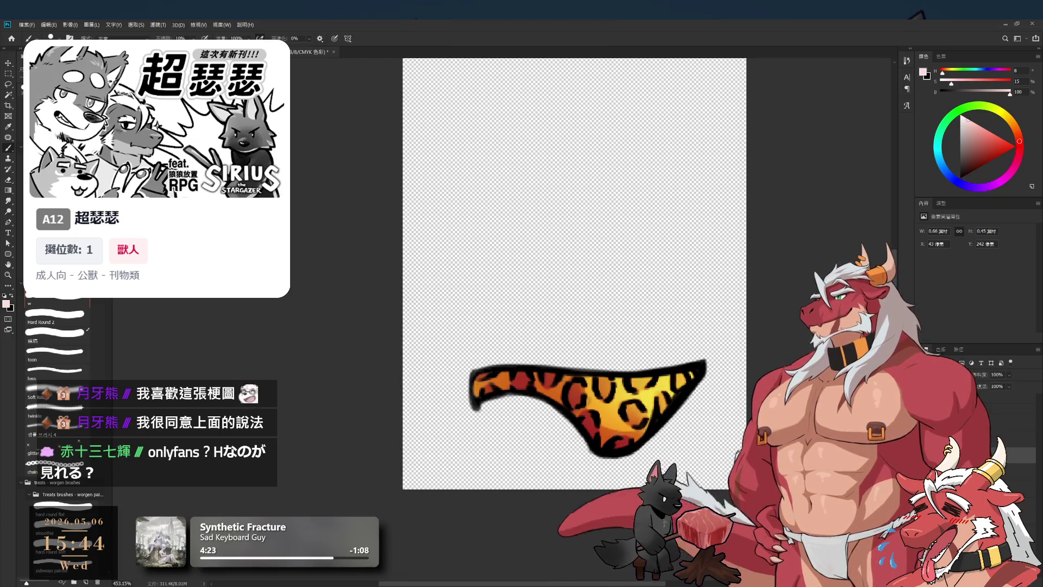
key("alt+bracketleft")
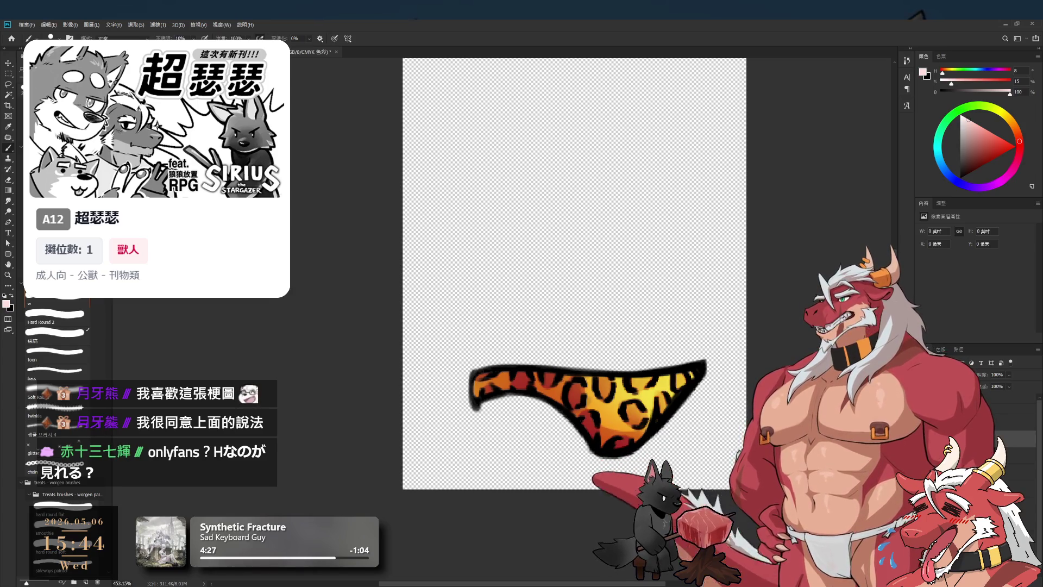
Test white highlight strokes on the briefs' right tip, erasing and undoing them.
left_click_drag(960, 125, 963, 121)
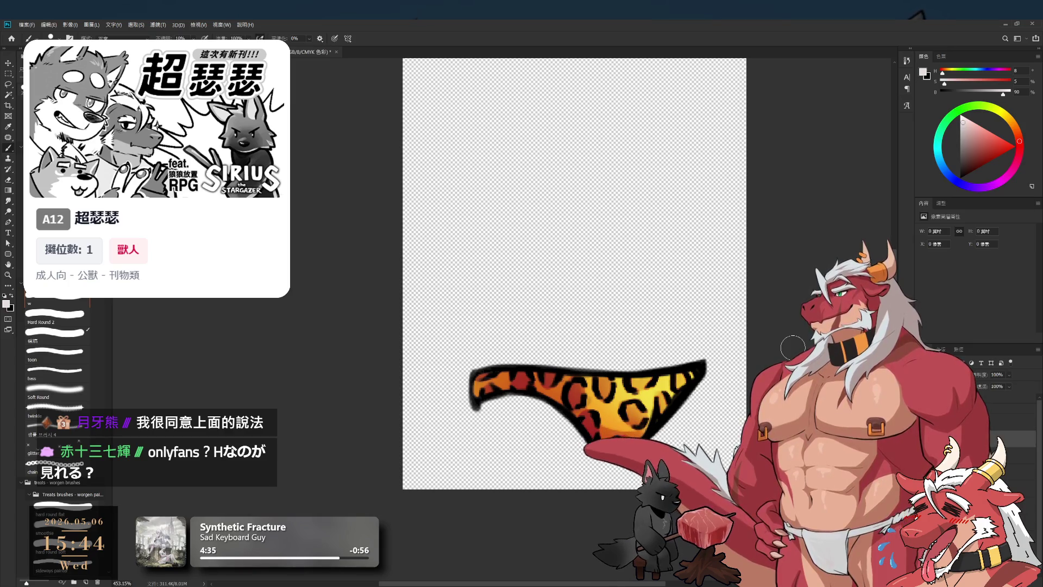
left_click_drag(728, 417, 701, 375)
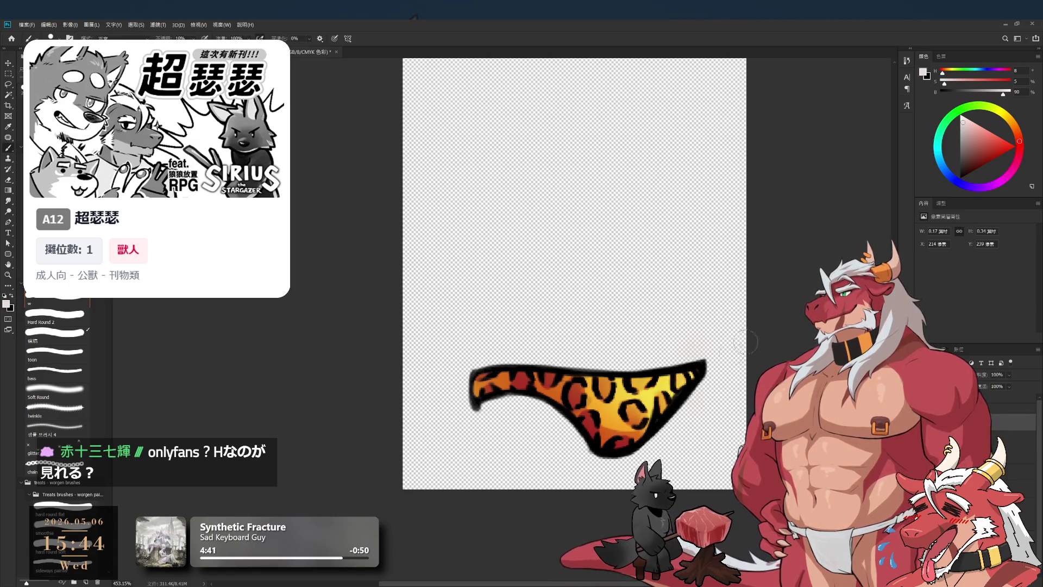
left_click_drag(961, 140, 962, 116)
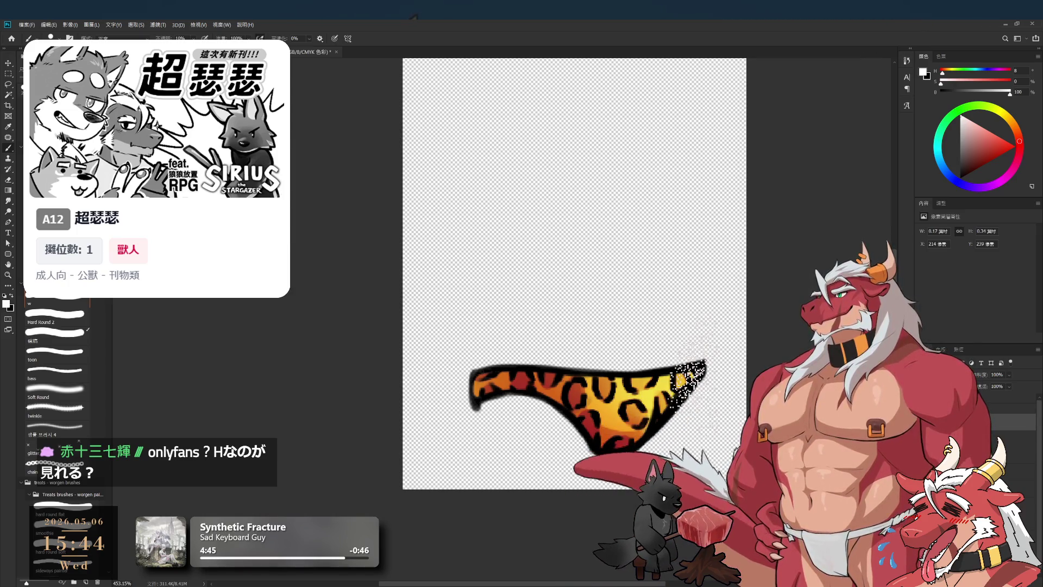
left_click_drag(652, 408, 701, 364)
key("e")
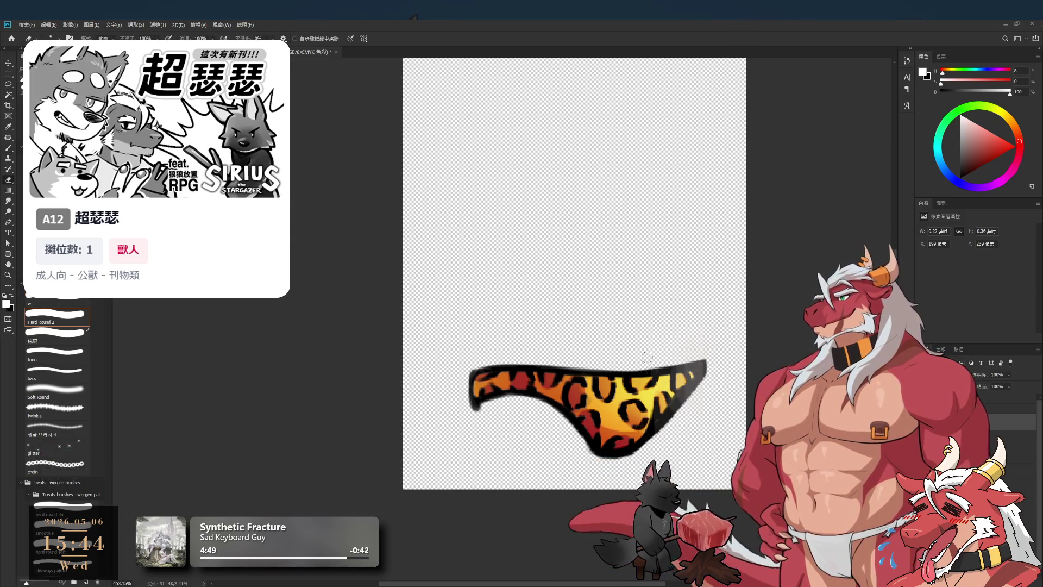
key("bracketright")
key("bracketright")
left_click_drag(652, 413, 701, 363)
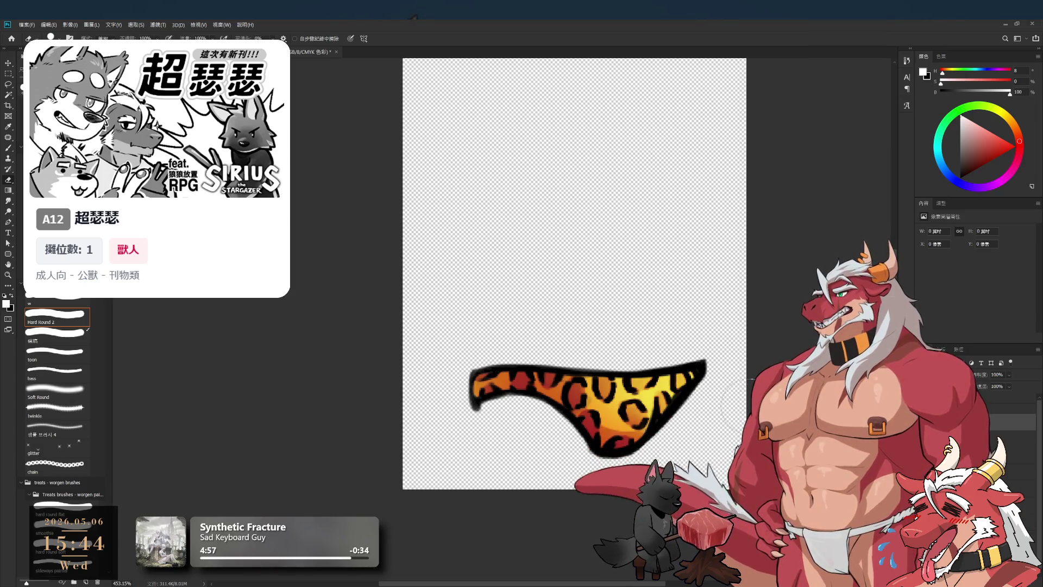
key("b")
left_click_drag(689, 375, 692, 376)
key("ctrl+z")
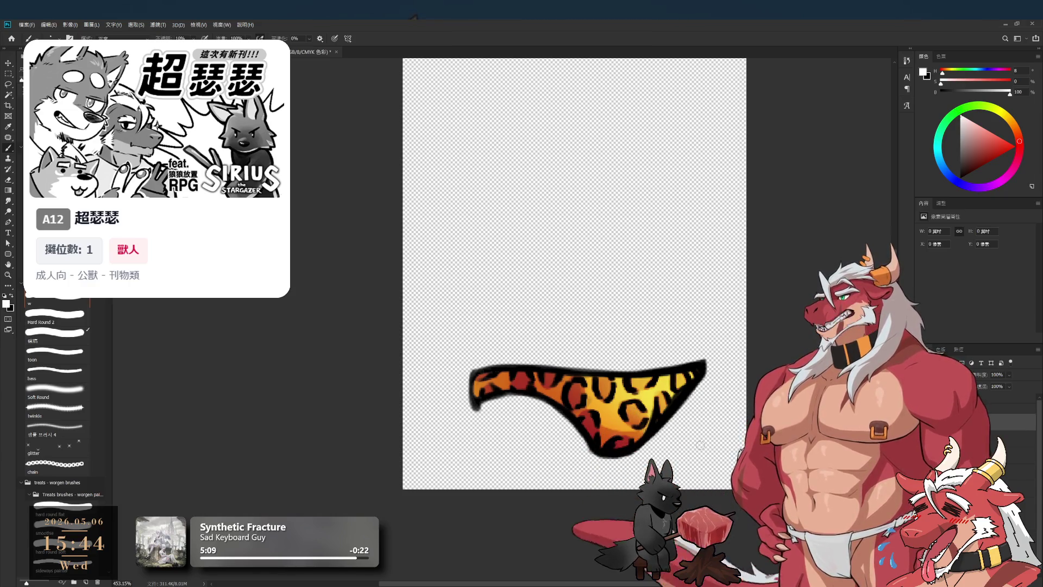
Rotate the canvas view 90 degrees and zoom in on the briefs' edge.
key("r")
mouse_move(435, 147)
left_mouse_down()
mouse_move(567, 145)
mouse_move(527, 540)
left_mouse_up()
left_click_drag(541, 496, 644, 441)
scroll(643, 441, "up", 3)
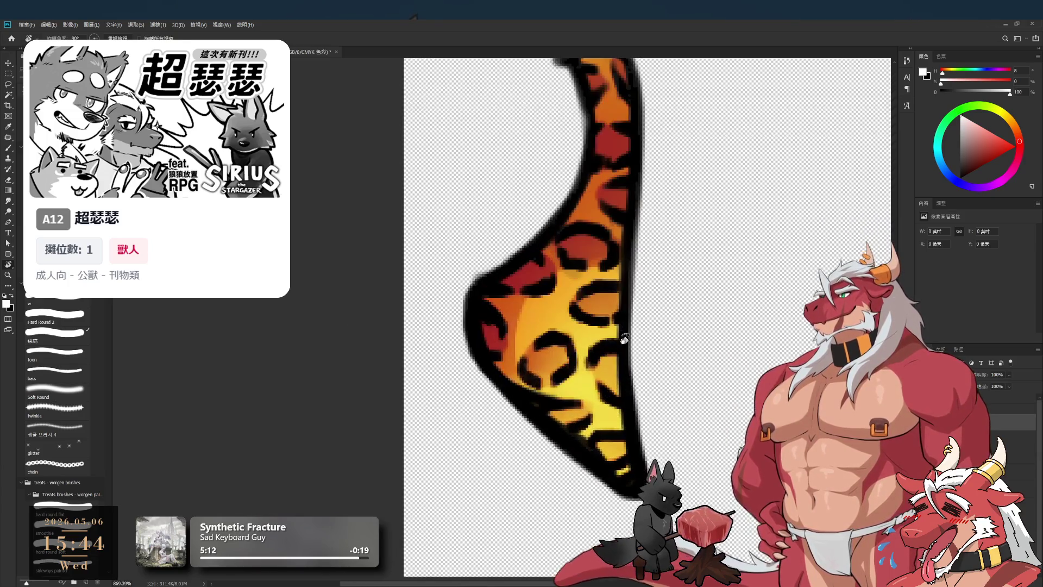
Paint a white highlight along the briefs' right edge, then trim its left and bottom parts.
key("b")
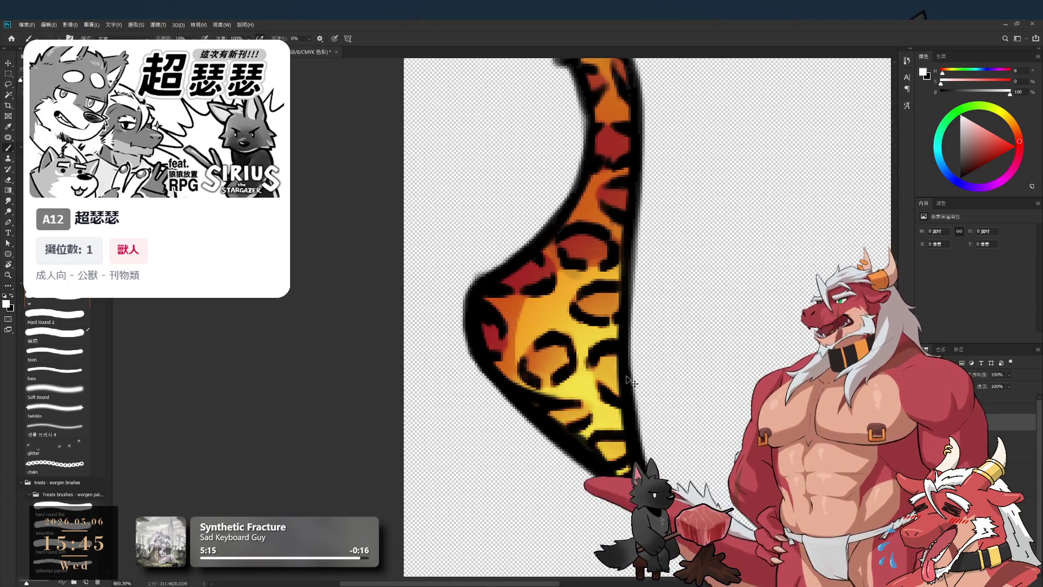
mouse_move(614, 315)
left_mouse_down()
mouse_move(615, 249)
mouse_move(614, 407)
mouse_move(613, 339)
mouse_move(605, 348)
left_mouse_up()
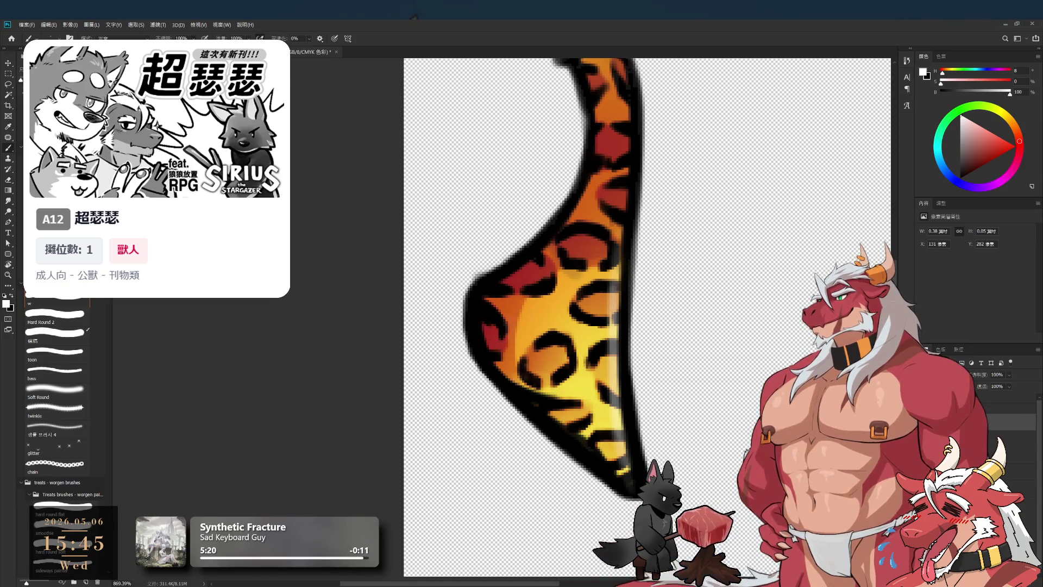
key("ctrl+z")
key("e")
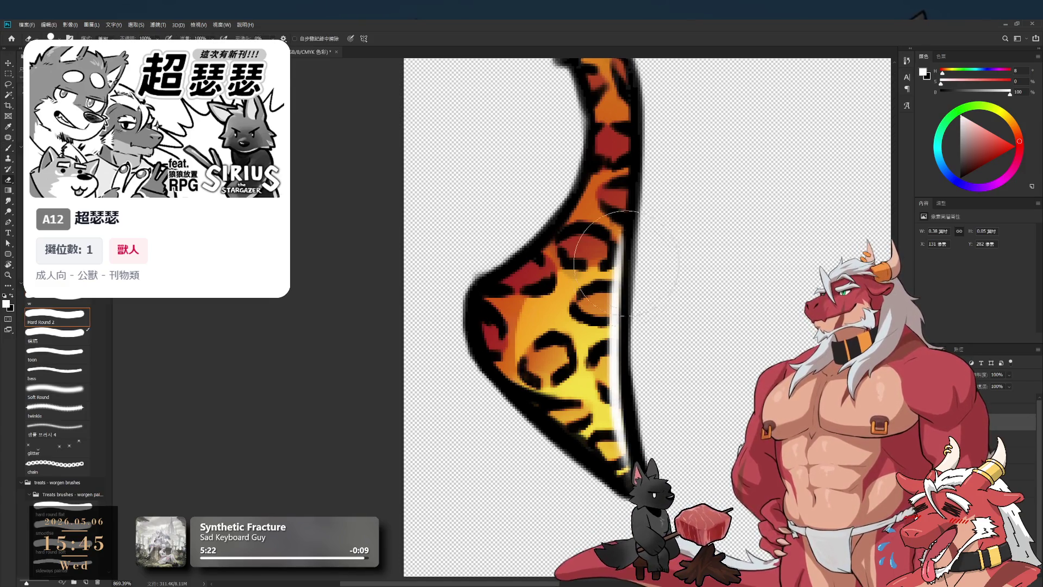
mouse_move(573, 348)
left_mouse_down()
mouse_move(535, 350)
mouse_move(522, 364)
left_mouse_up()
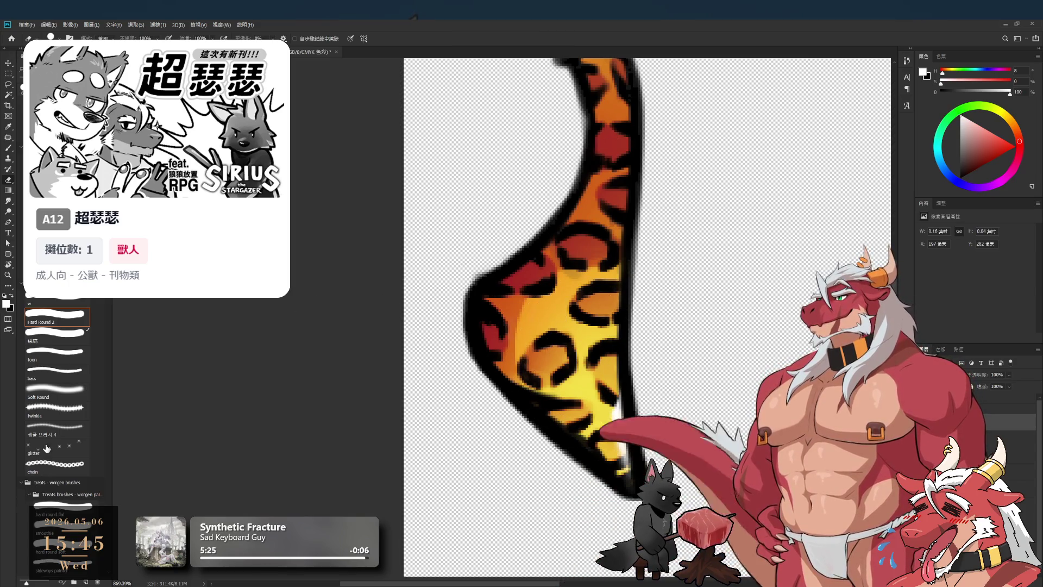
left_click(55, 389)
left_click_drag(595, 394, 603, 381)
Repaint a soft white highlight along the inner right edge and zoom out to the whole brief.
key("b")
mouse_move(619, 415)
left_mouse_down()
mouse_move(618, 347)
mouse_move(620, 413)
left_mouse_up()
key("Escape")
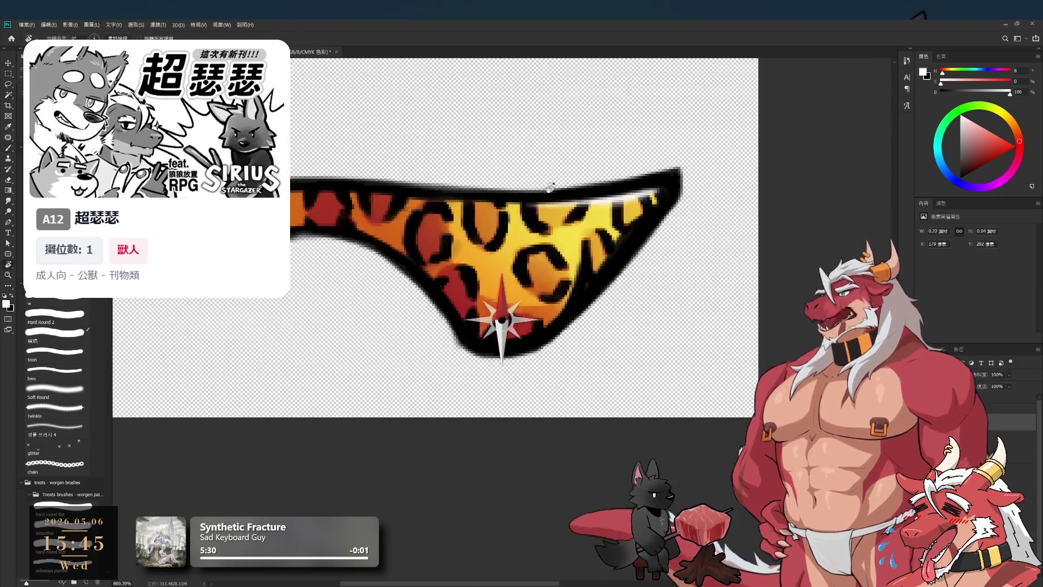
key("ctrl+minus")
key("ctrl+minus")
mouse_move(630, 291)
left_mouse_down()
mouse_move(614, 375)
mouse_move(618, 322)
mouse_move(654, 423)
left_mouse_up()
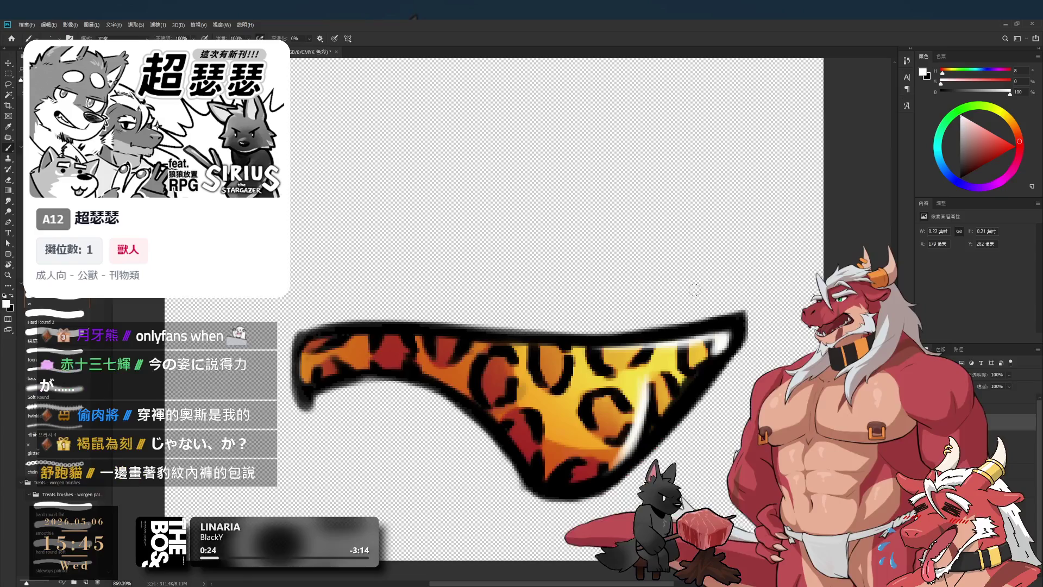
key("e")
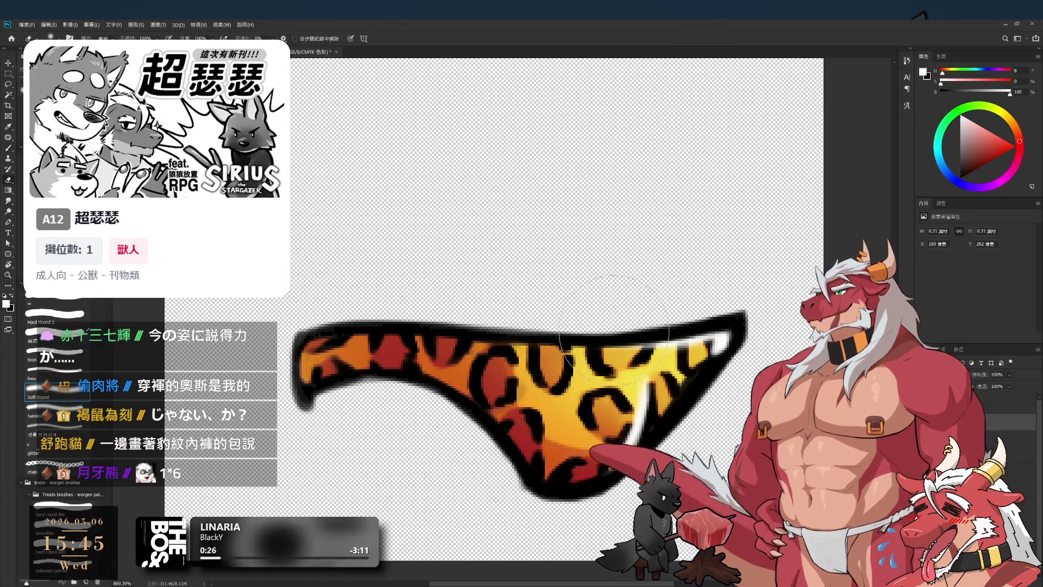
left_click_drag(606, 348, 572, 286)
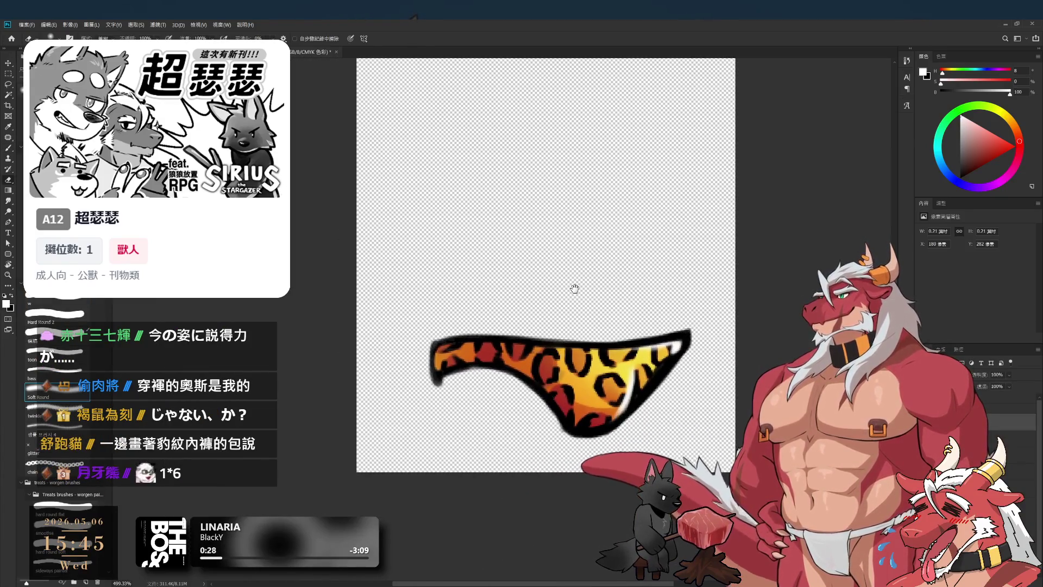
Erase part of the white shine at the briefs' right tip, then return to the Brush.
key("b")
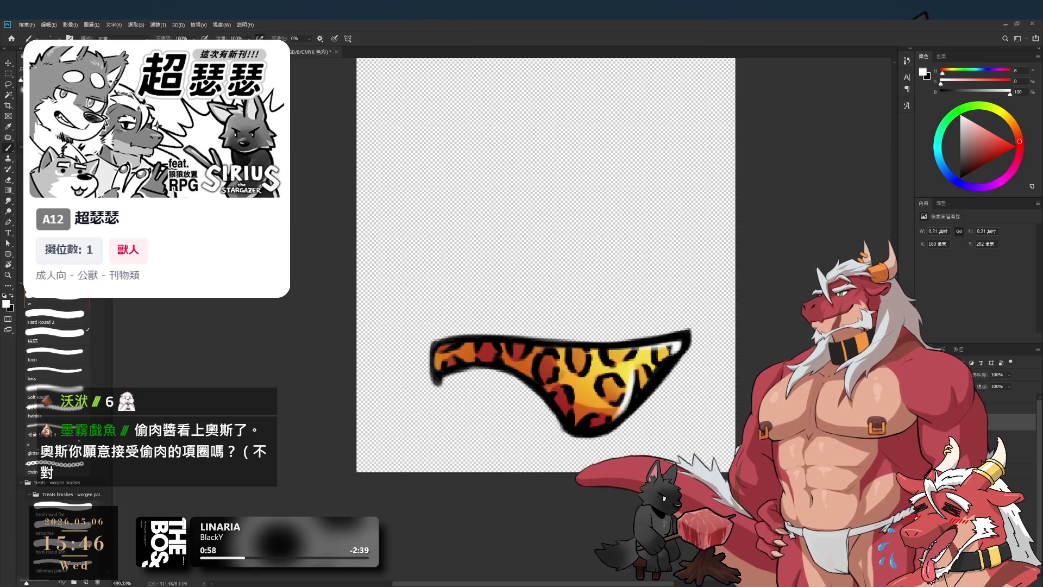
key("e")
mouse_move(670, 380)
left_mouse_down()
mouse_move(664, 359)
mouse_move(683, 371)
mouse_move(686, 347)
left_mouse_up()
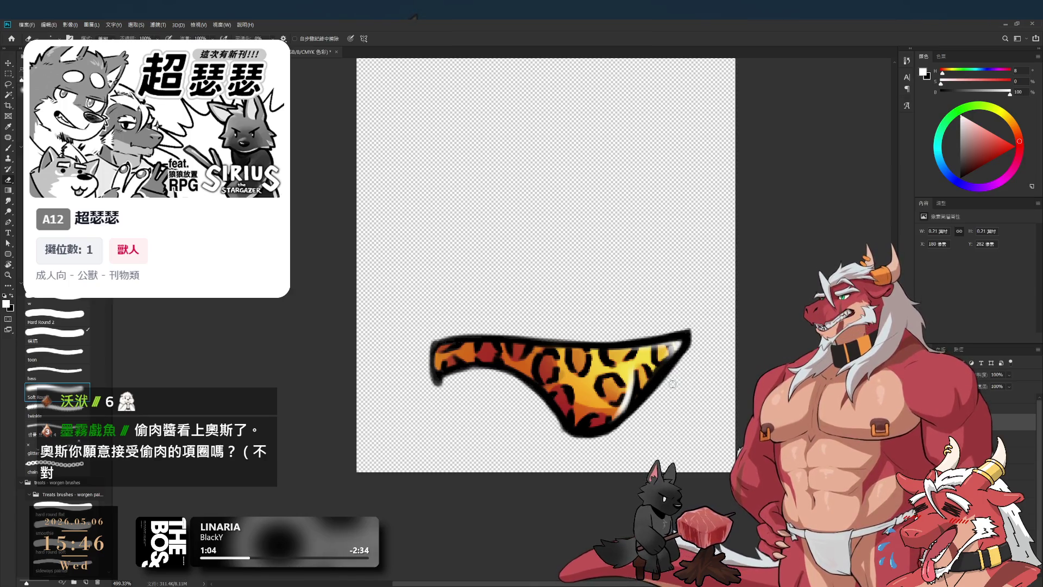
key("b")
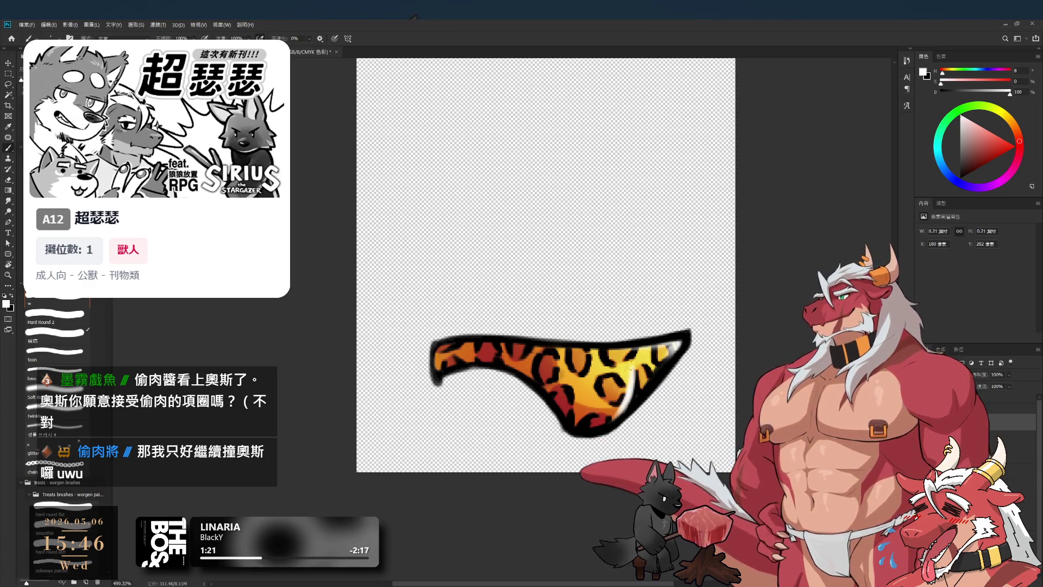
scroll(623, 393, "up", 2)
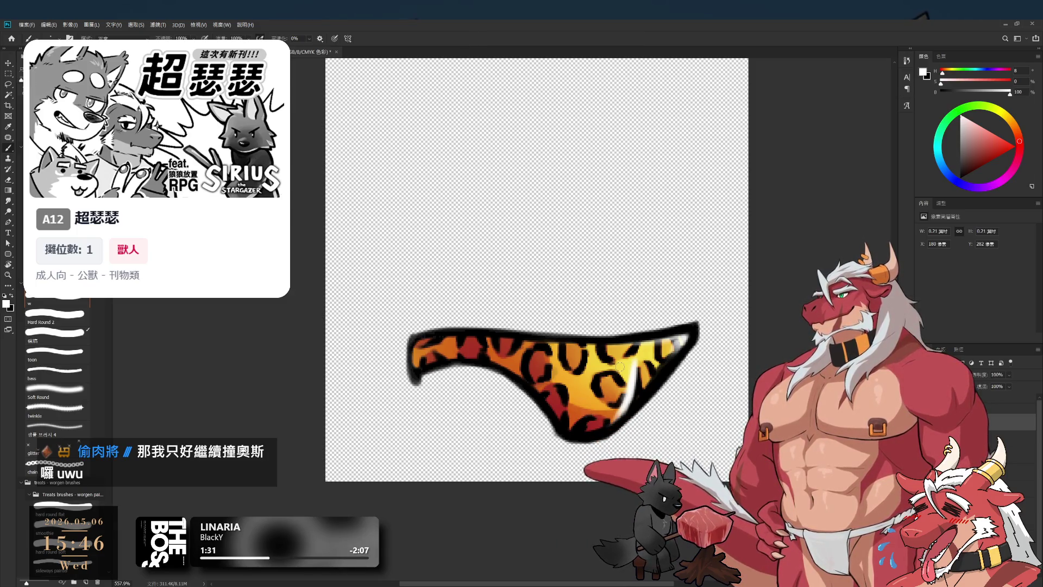
Erase part of the white streak along the briefs' right edge.
scroll(559, 315, "down", 5)
scroll(620, 367, "up", 7)
key("e")
left_click_drag(638, 370, 616, 429)
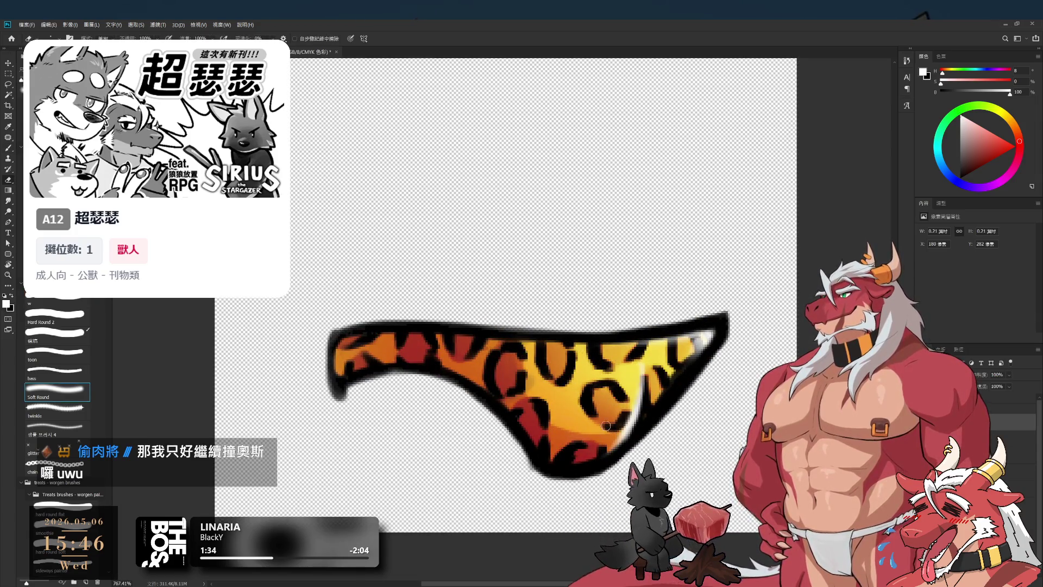
scroll(620, 410, "down", 2)
Paint a brighter white shine near the briefs' right tip.
key("b")
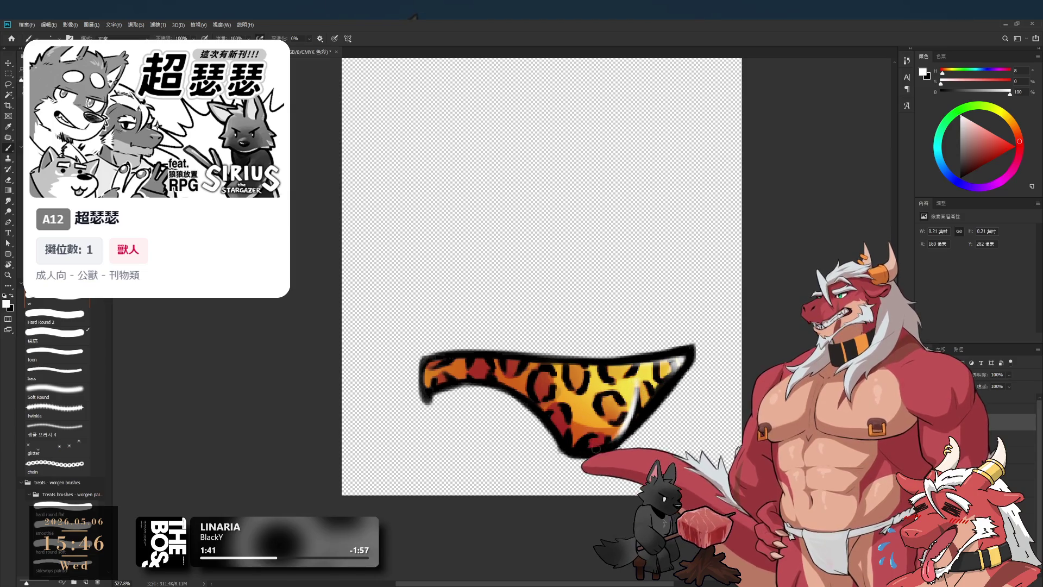
key("e")
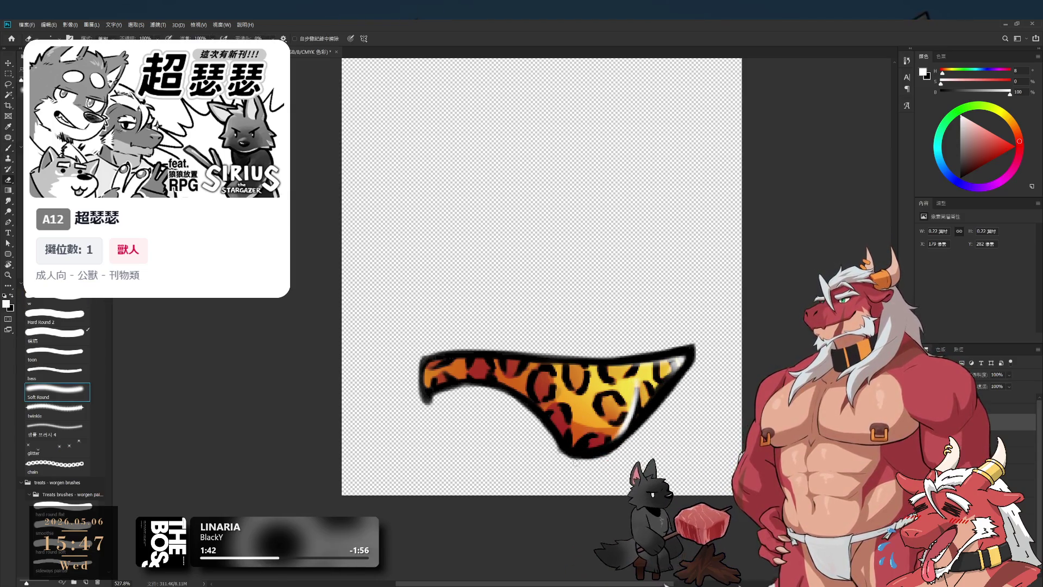
key("b")
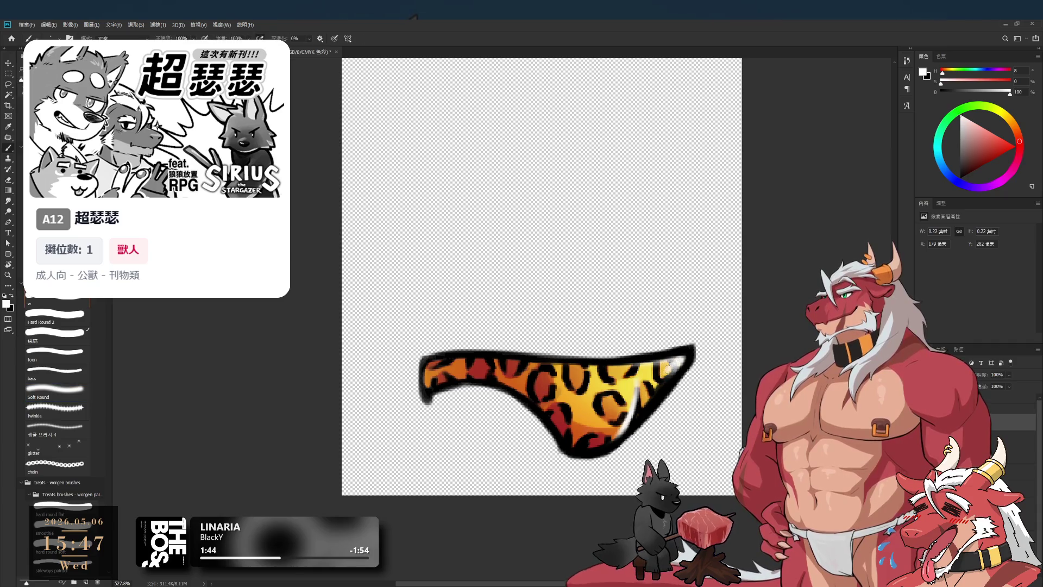
left_click_drag(666, 380, 663, 386)
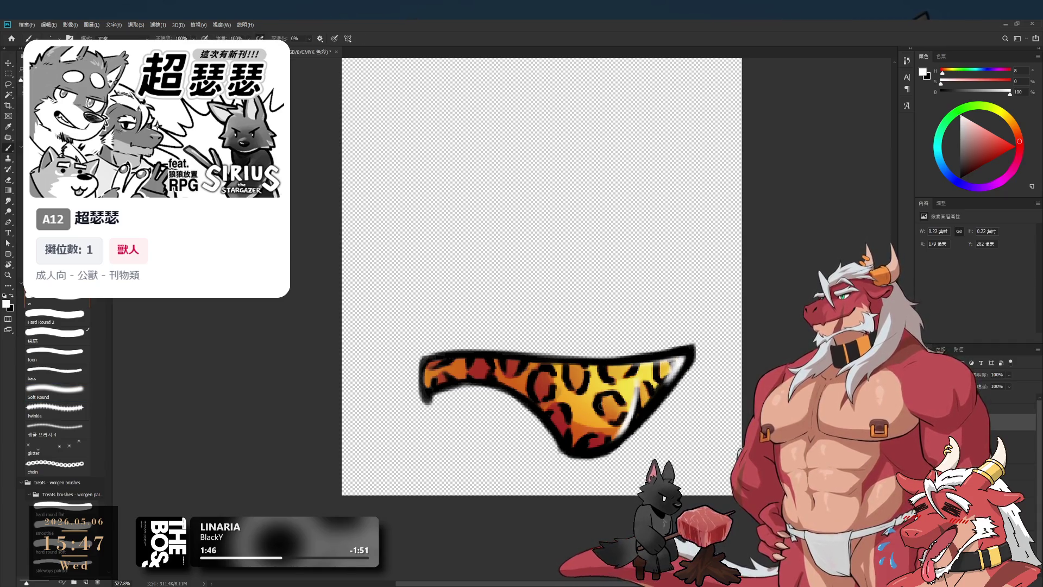
scroll(572, 413, "down", 5)
scroll(552, 438, "up", 4)
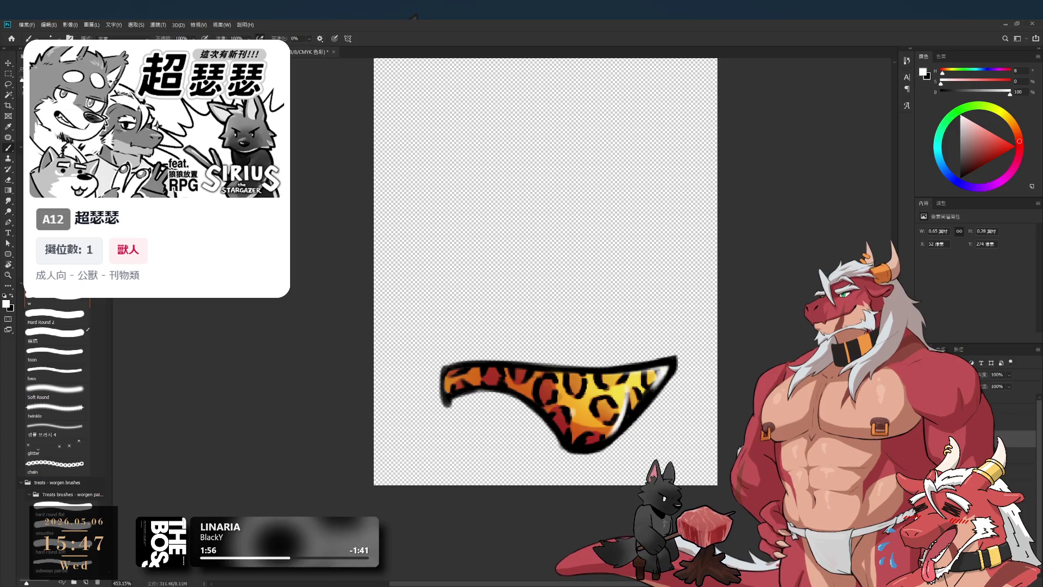
On the brief's painted layer, sample its yellow and brighten the glow with a soft round brush.
left_click(1010, 409)
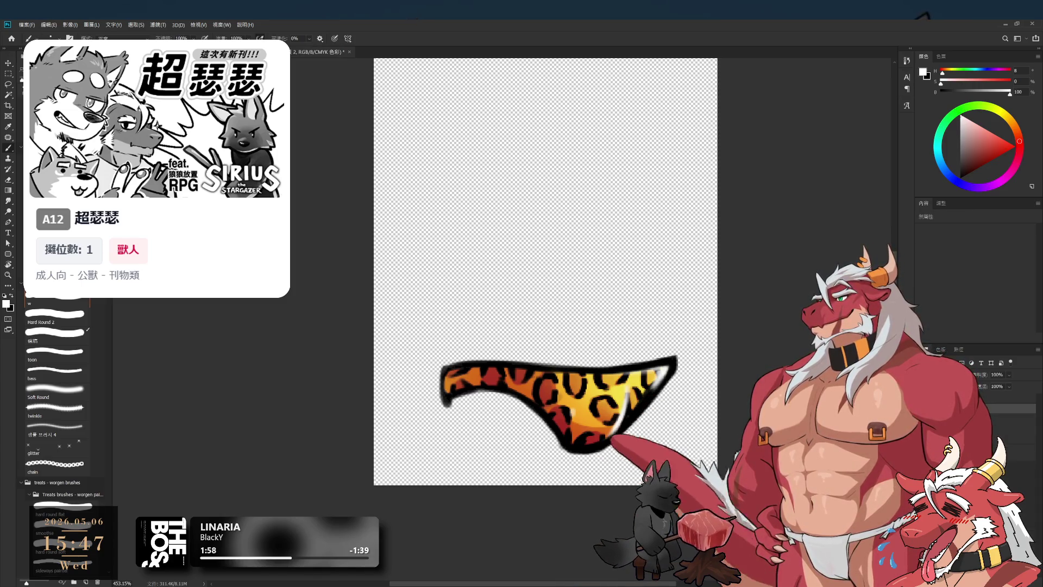
left_click(1010, 416)
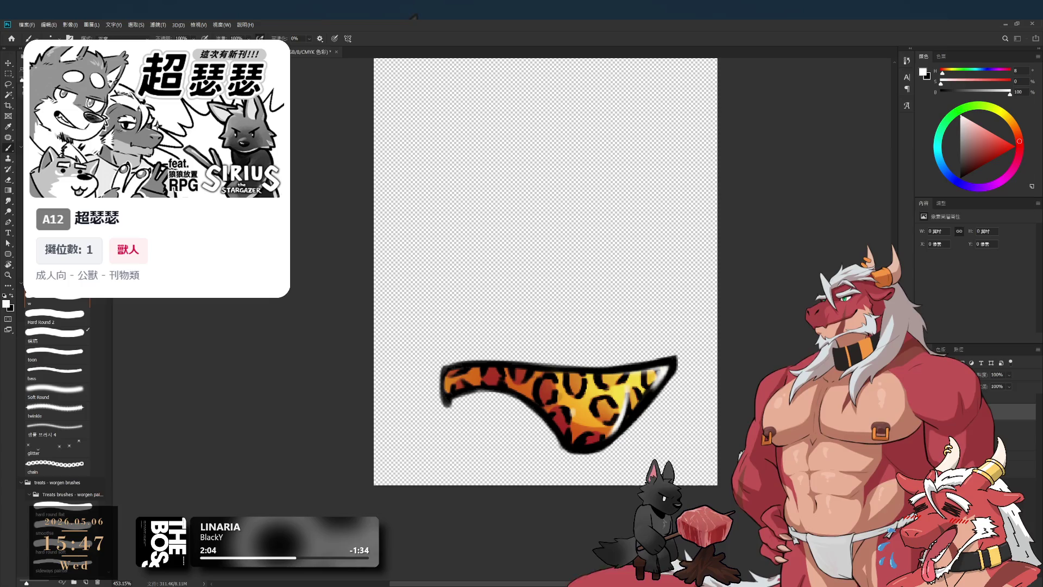
left_click(610, 389, "alt")
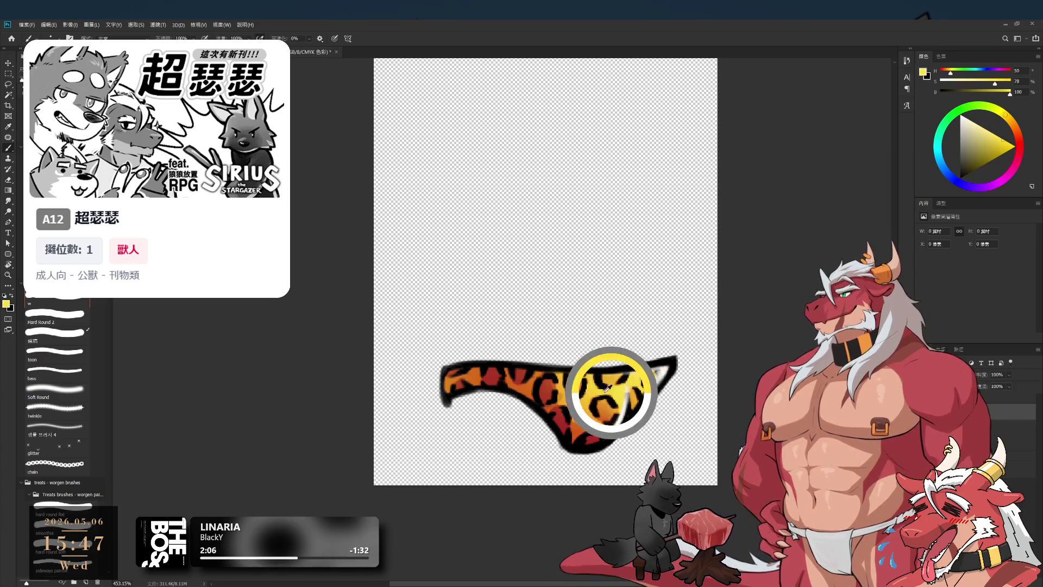
left_click(60, 389)
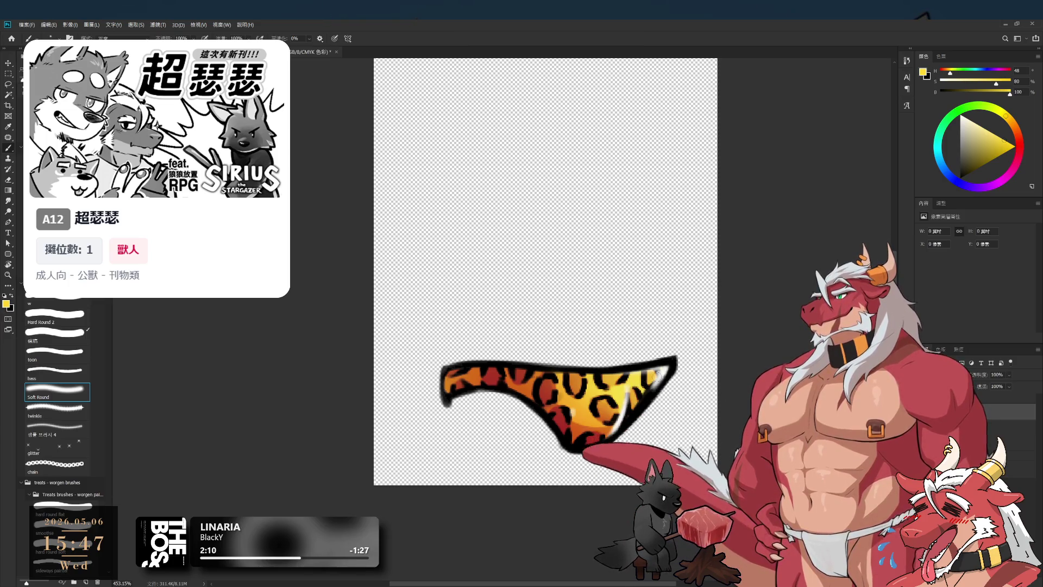
left_click(633, 395)
left_click_drag(633, 395, 581, 414)
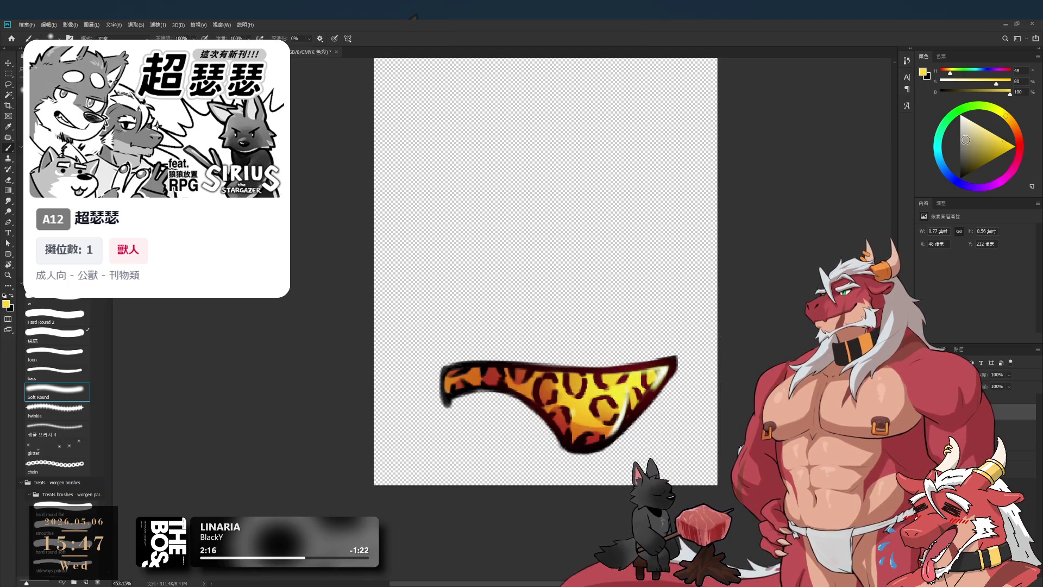
Try a warm white stroke, undo it, and pick a richer light beige paint colour.
left_click_drag(966, 141, 962, 116)
left_click(1003, 112)
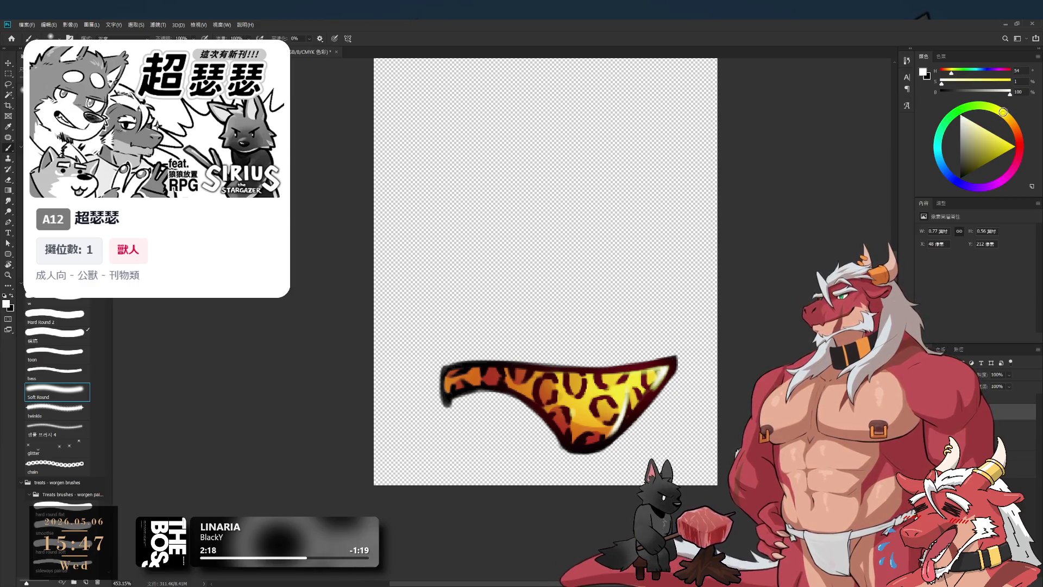
left_click(962, 118)
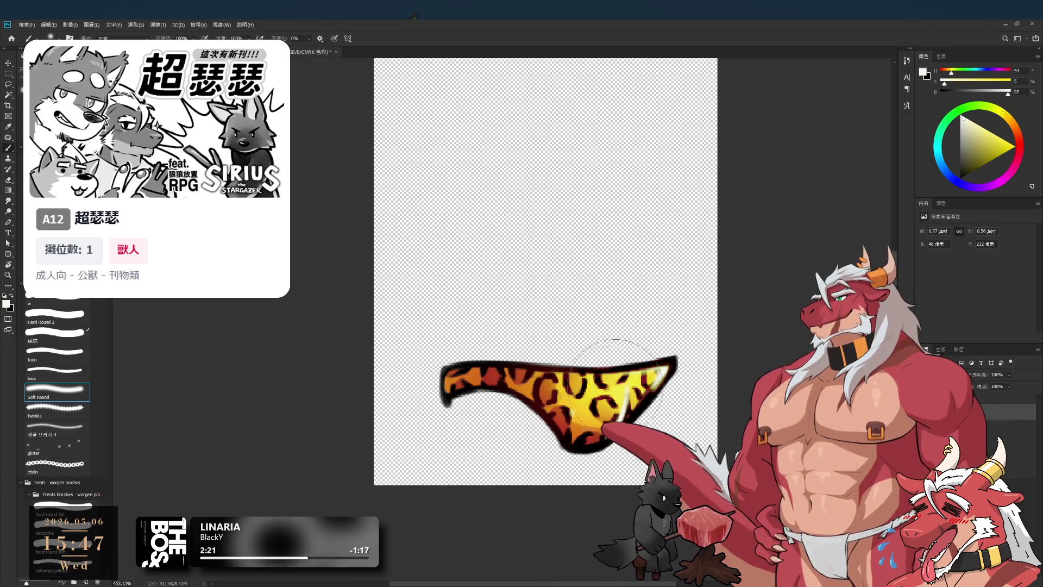
mouse_move(623, 411)
left_mouse_down()
mouse_move(538, 365)
mouse_move(617, 383)
mouse_move(565, 368)
mouse_move(647, 342)
mouse_move(639, 321)
left_mouse_up()
key("ctrl+z")
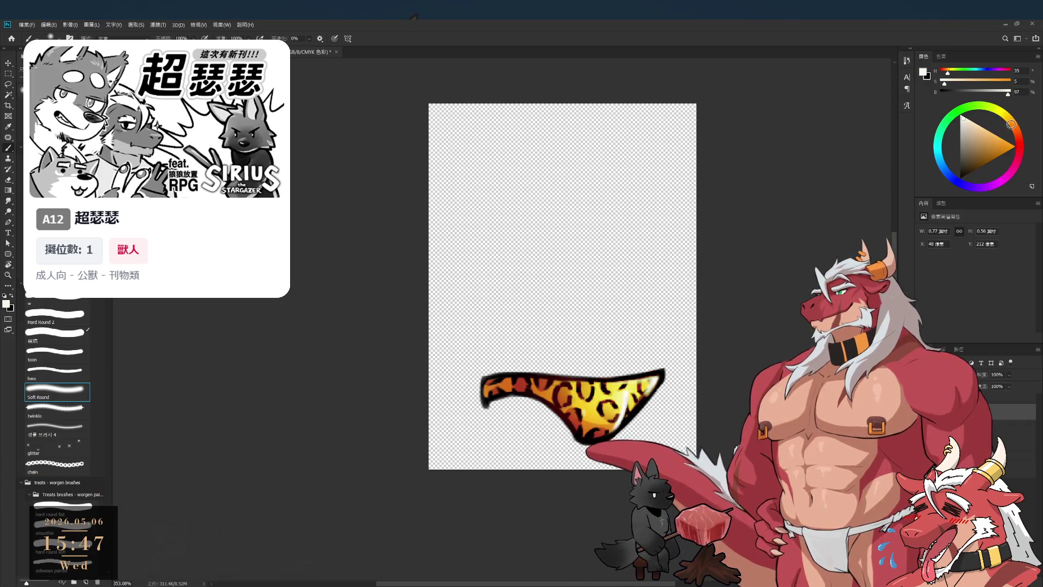
left_click(972, 137)
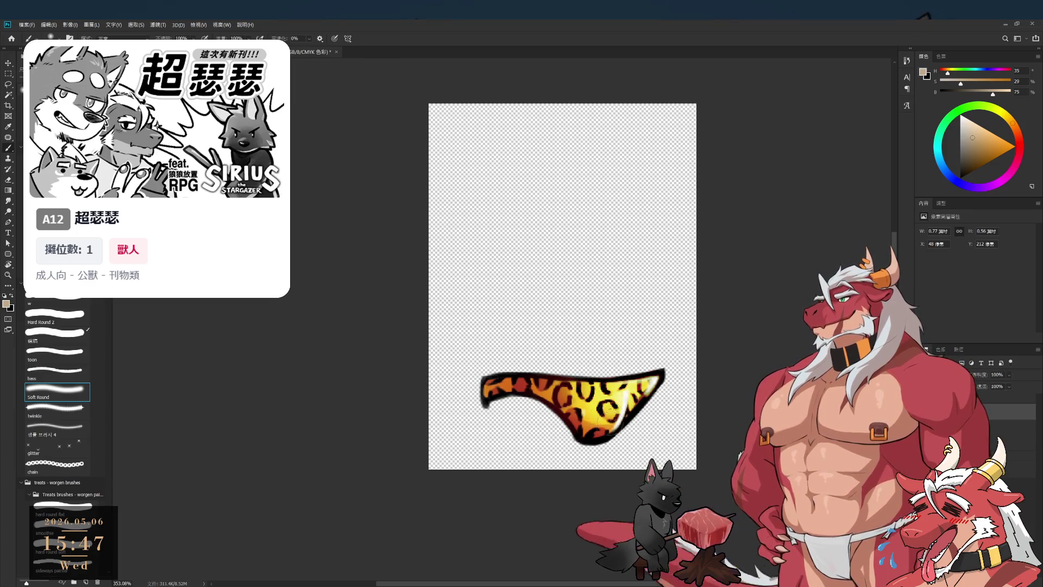
left_click(980, 134)
Nudge the foreground colour to a slightly more saturated beige in the colour wheel.
left_click(983, 135)
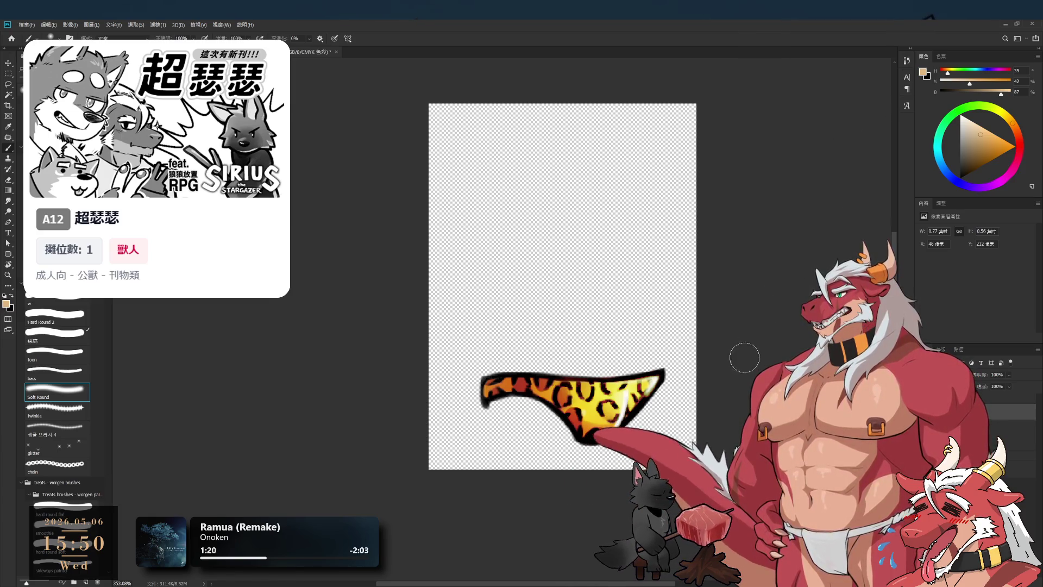
Dab extra paint at the brief's left tip and pick a dark grey paint colour.
scroll(744, 354, "down", 3)
scroll(723, 347, "up", 2)
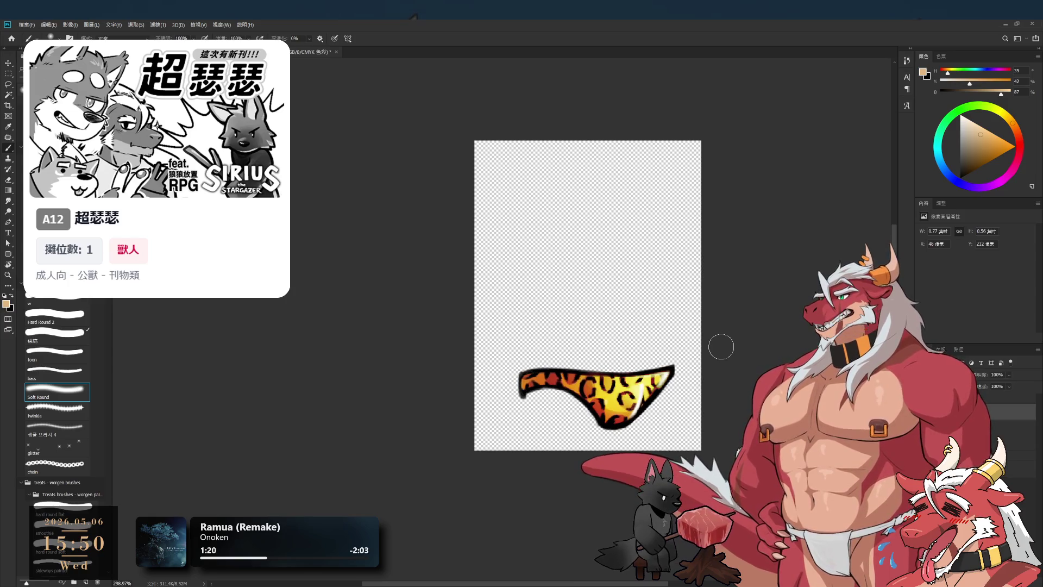
left_click(513, 387)
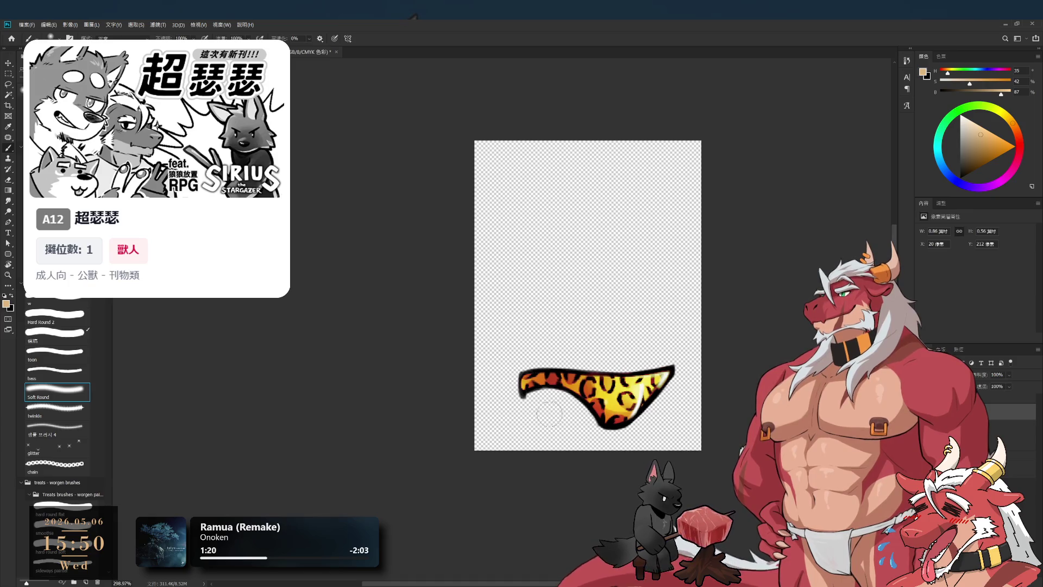
left_click(528, 383)
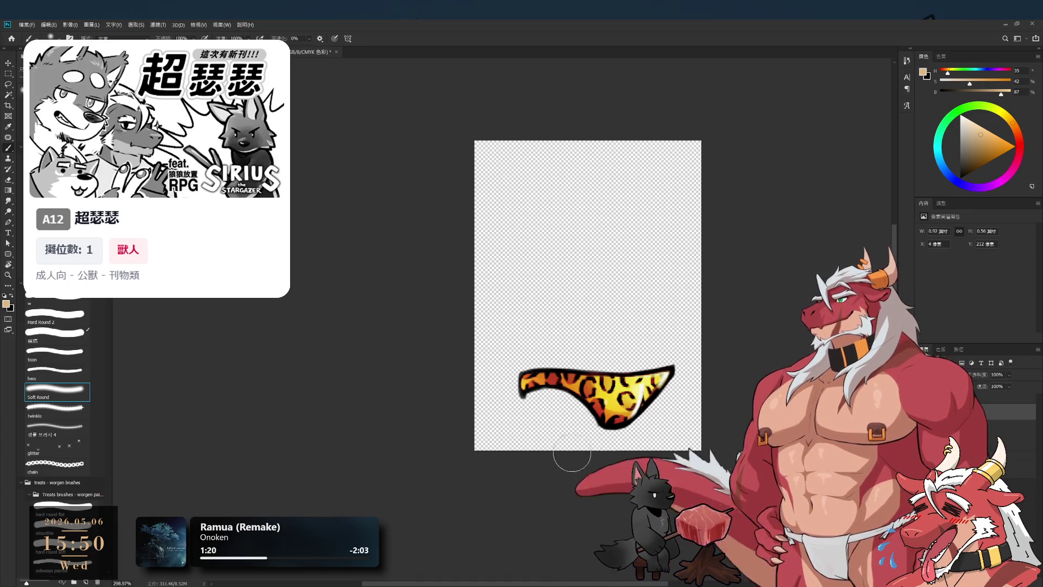
mouse_move(595, 437)
left_mouse_down()
mouse_move(550, 418)
mouse_move(597, 424)
mouse_move(625, 402)
left_mouse_up()
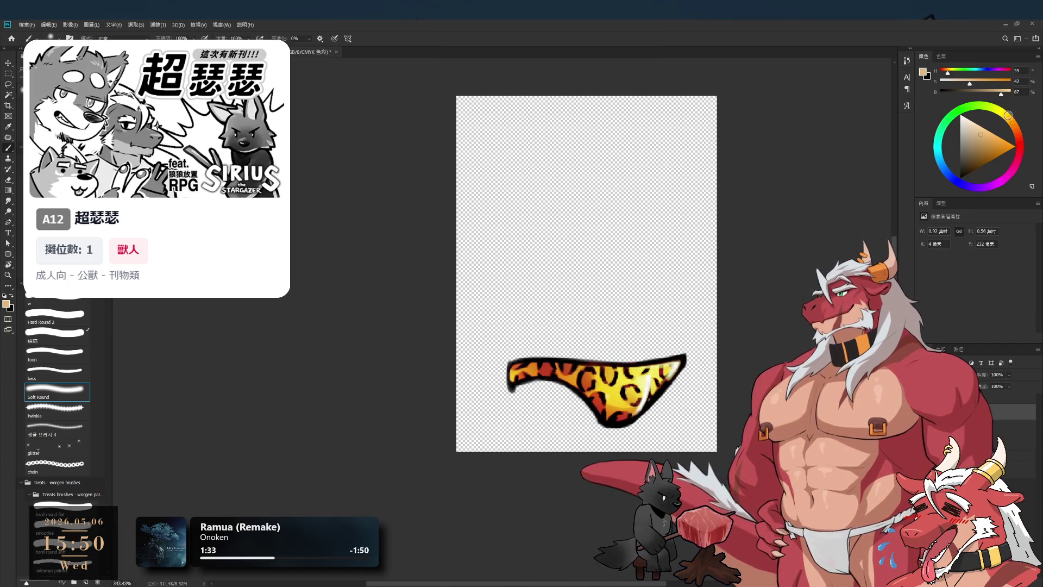
left_click(961, 166)
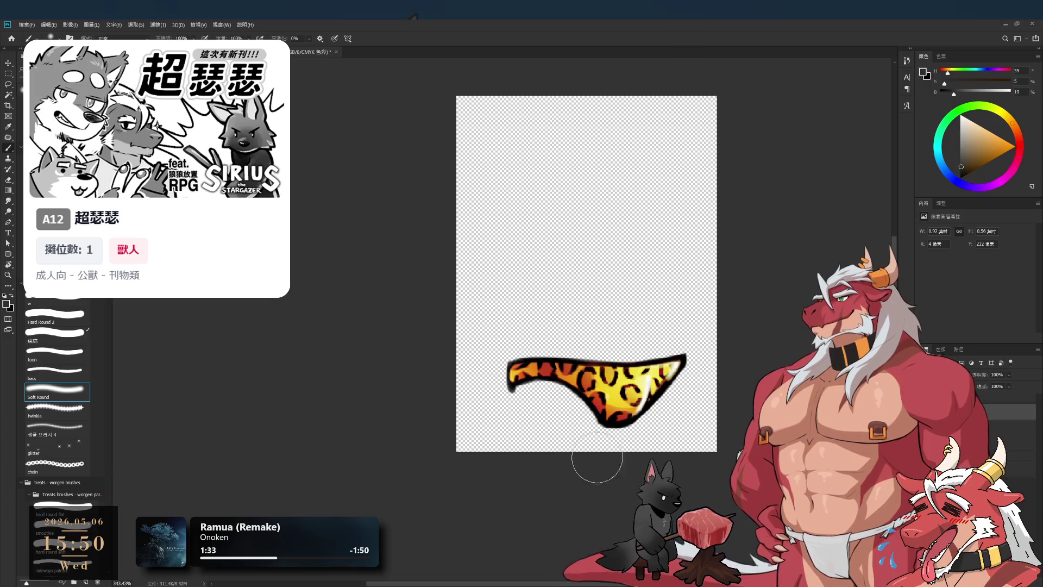
scroll(595, 454, "down", 3)
scroll(577, 419, "up", 2)
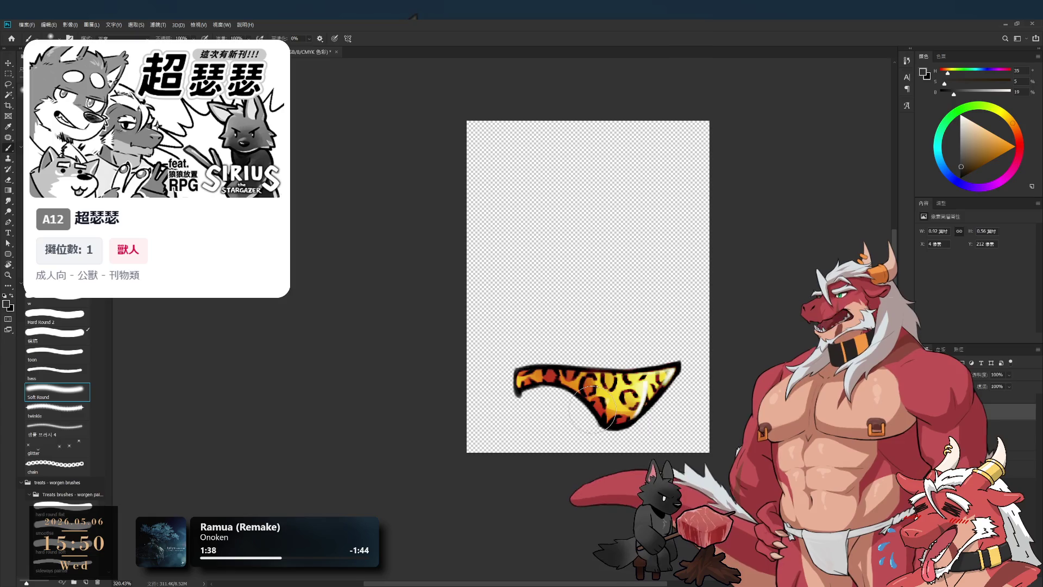
scroll(630, 397, "up", 3)
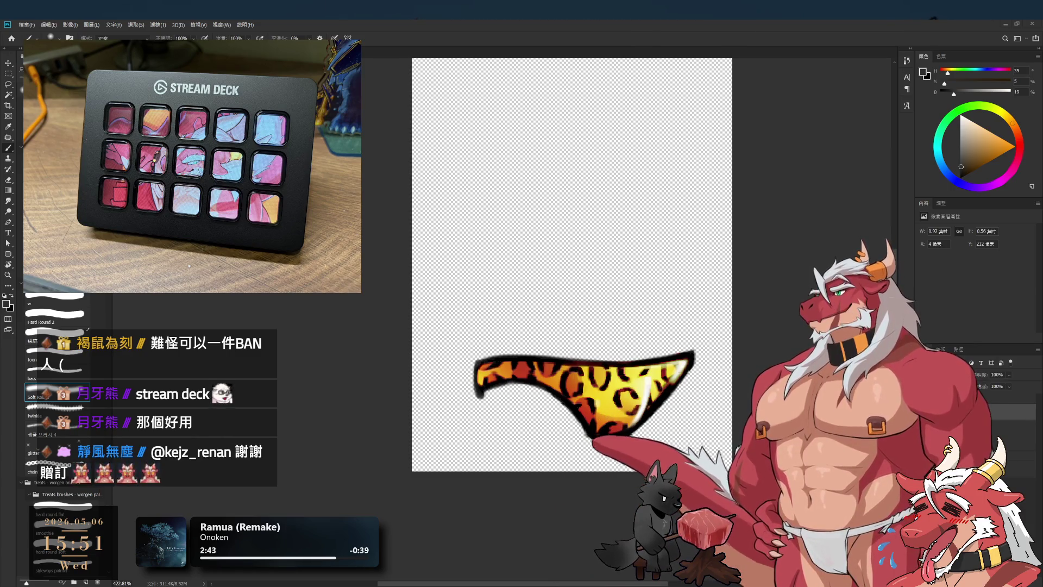
scroll(562, 269, "down", 2)
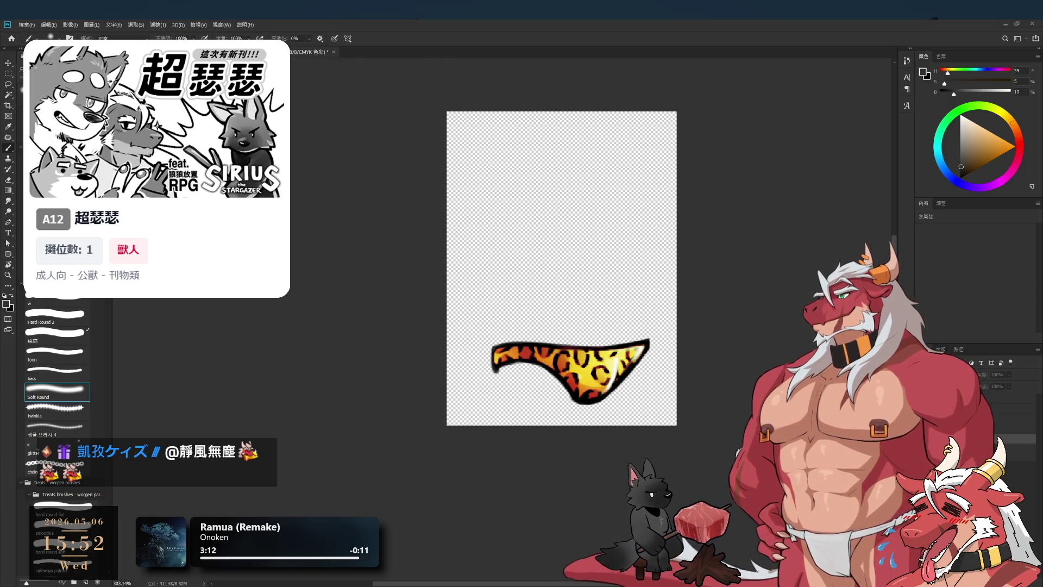
Click through the pattern layers until the brown leopard variant shows on the briefs.
left_click(1024, 452)
left_click(1024, 438)
left_click(1024, 408)
left_click(1016, 429)
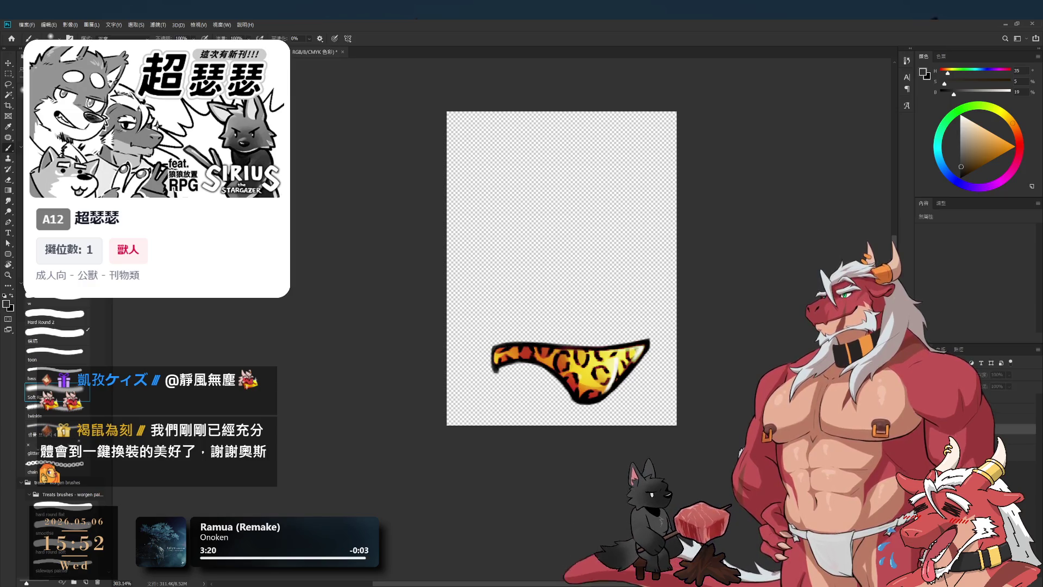
left_click(1024, 453)
left_click(1024, 408)
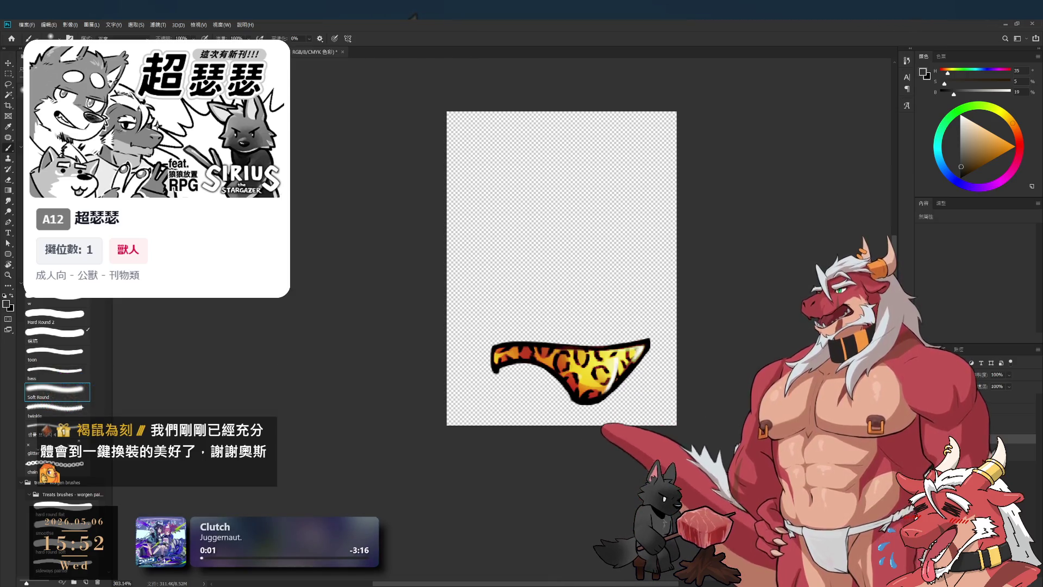
left_click(1016, 439)
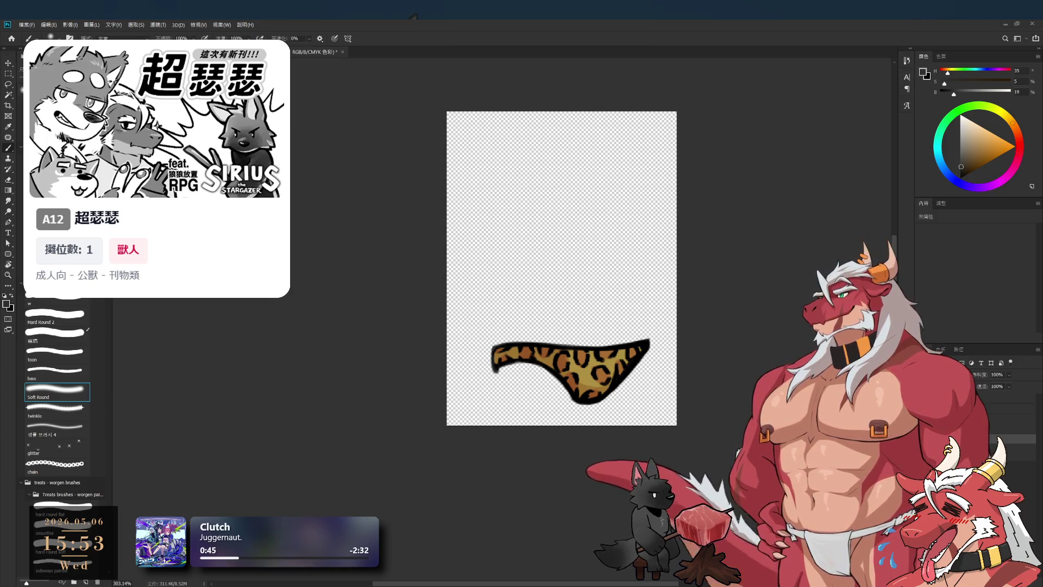
Show the pink leopard variant, step to blue with Ctrl+Z, then bring pink back.
left_click(926, 438)
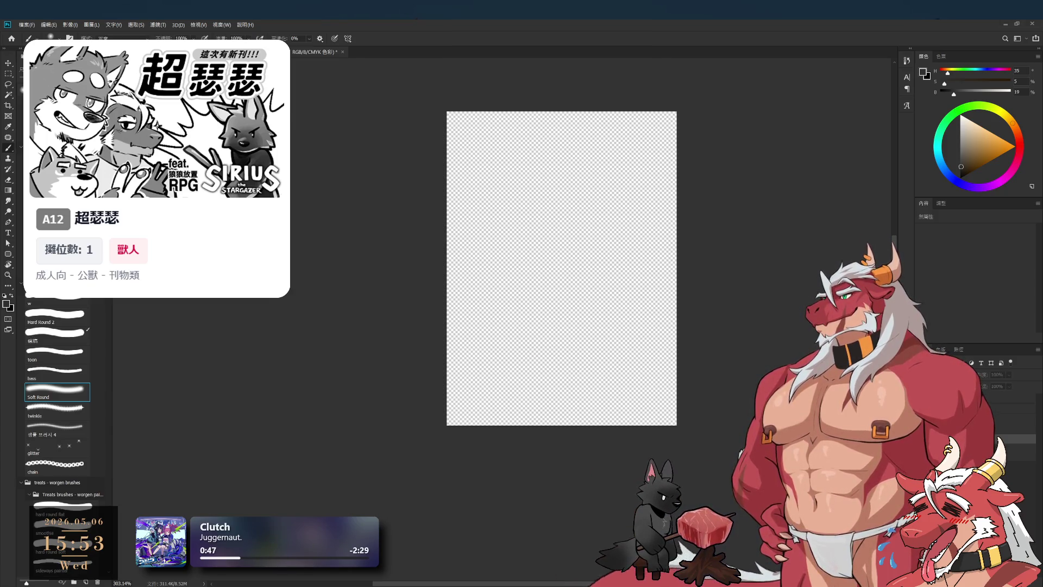
left_click(926, 429)
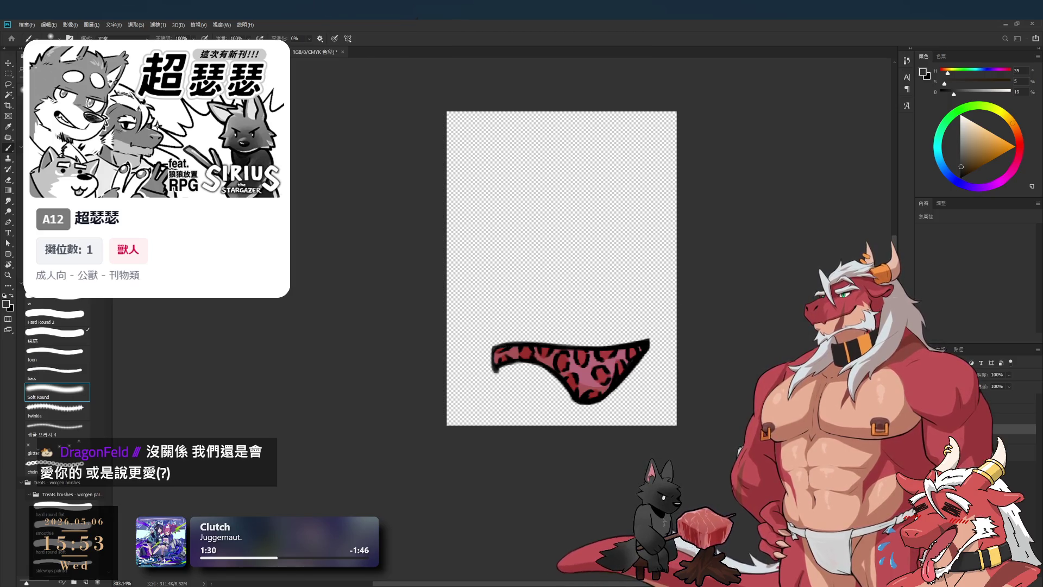
key("ctrl+z")
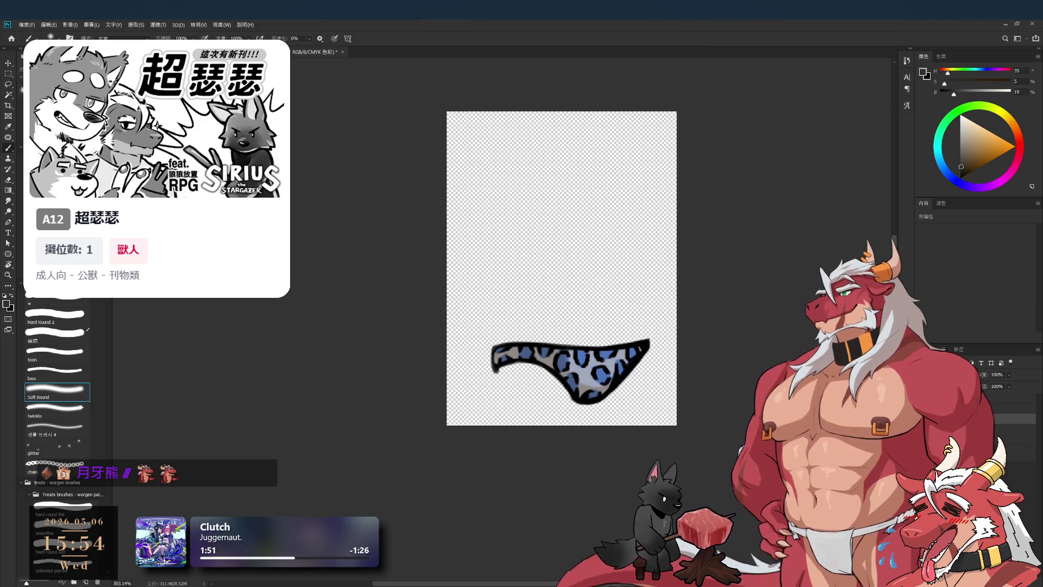
key("ctrl+z")
key("ctrl+z")
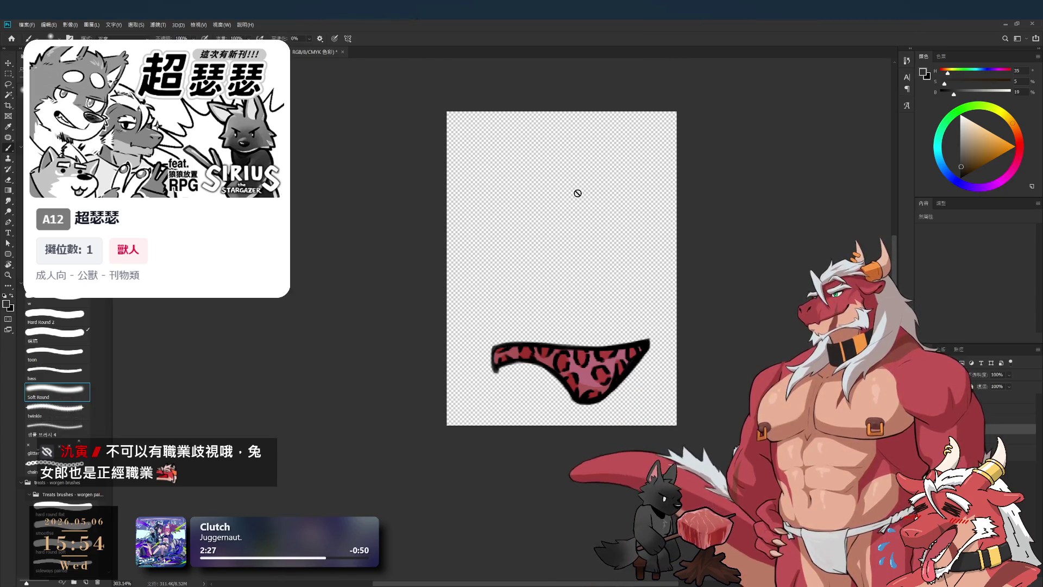
Toggle the variant layers to show the blue leopard briefs, then minimize Photoshop.
left_click(922, 413)
left_click(922, 426)
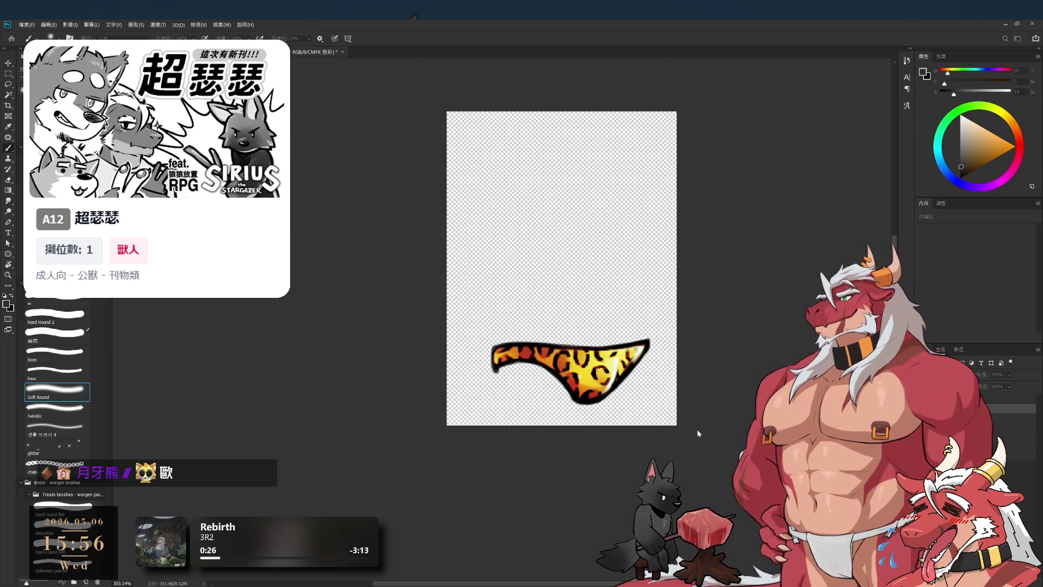
left_click(575, 199)
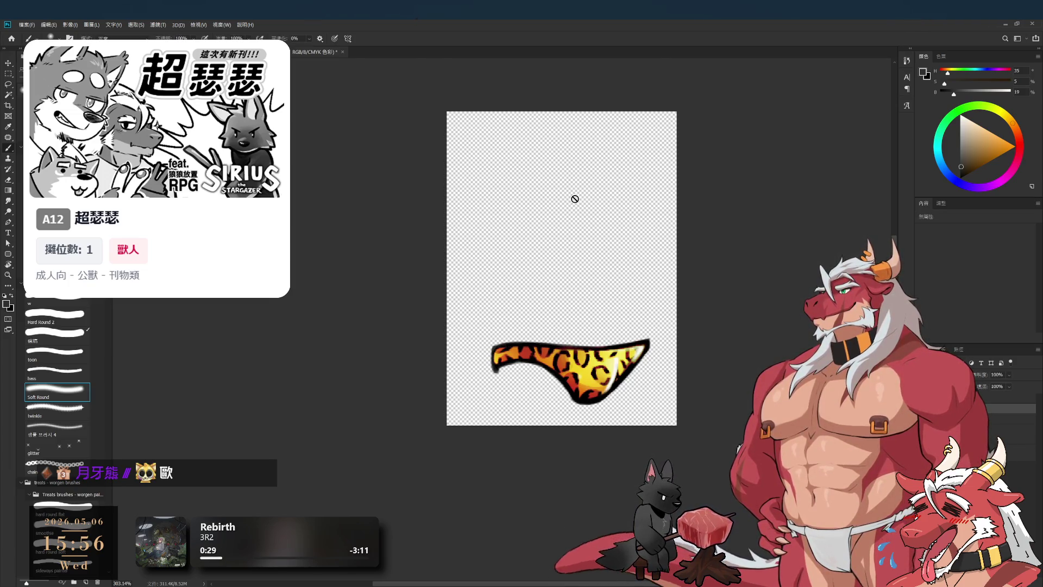
left_click(1005, 24)
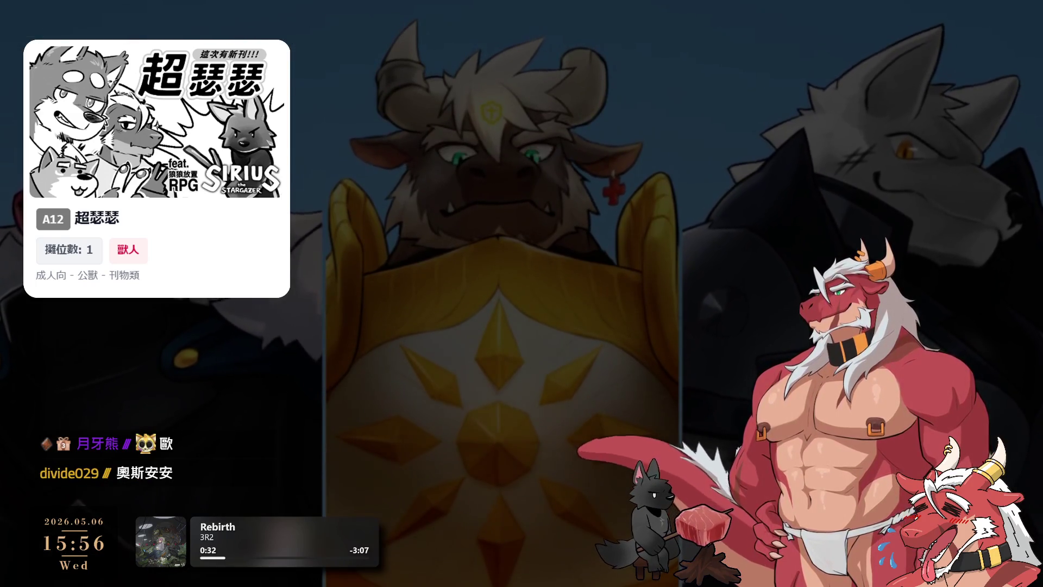
In Spine, rename the wolf's underwear attachment to N/underwear and switch to SETUP mode.
key("alt+Tab")
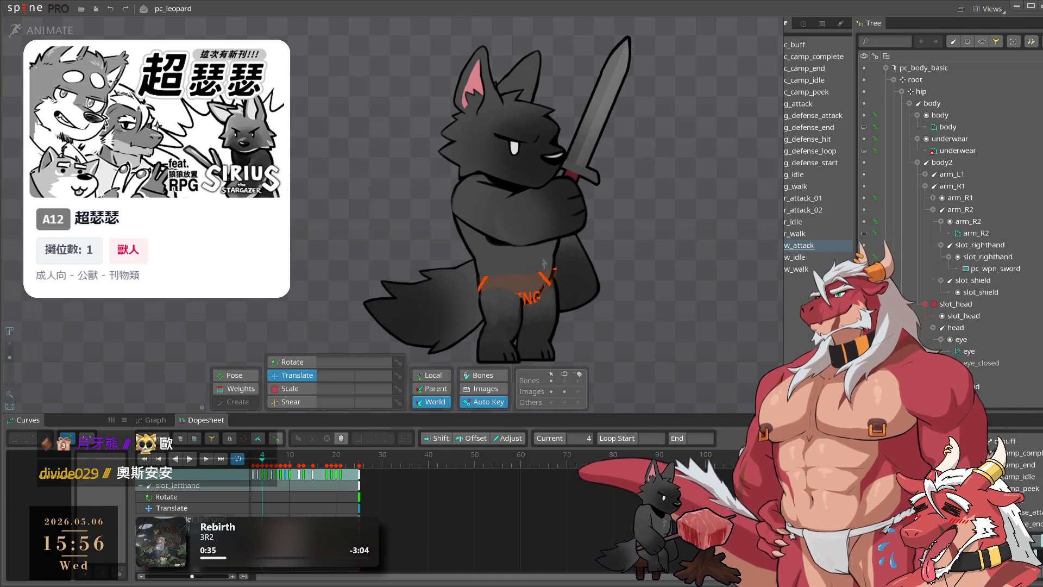
left_click(519, 285)
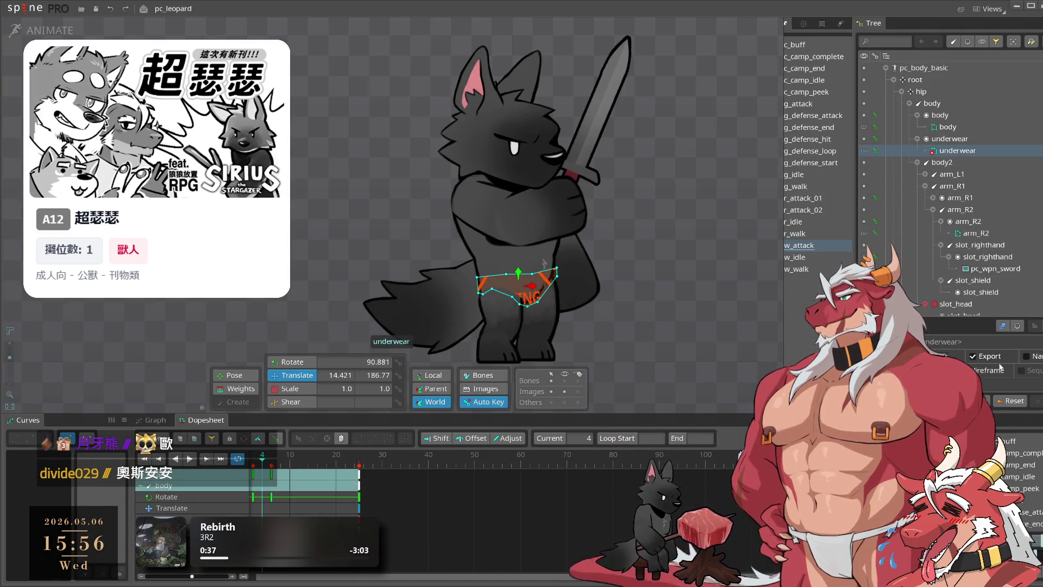
double_click(959, 152)
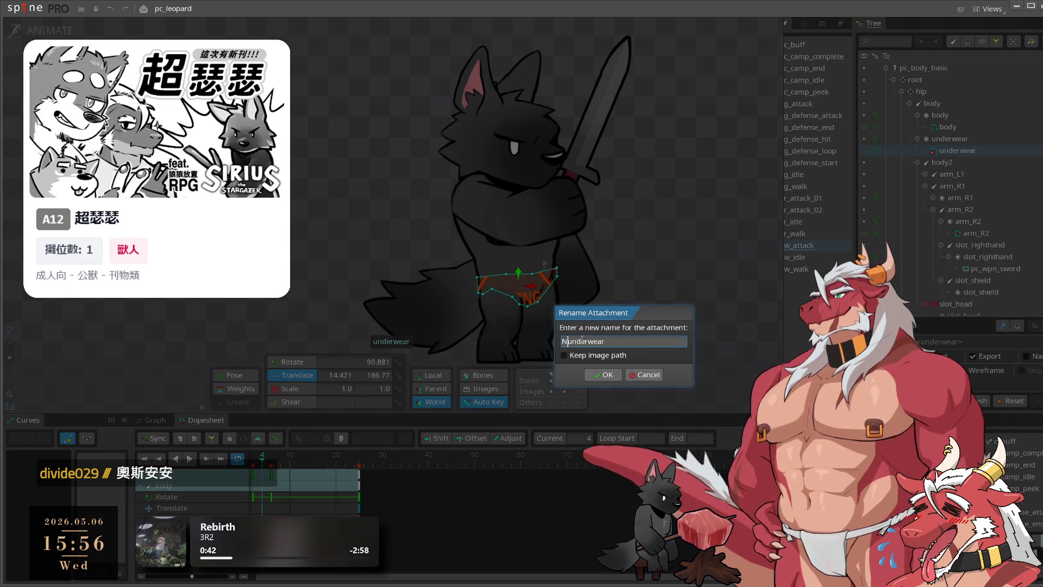
key("Return")
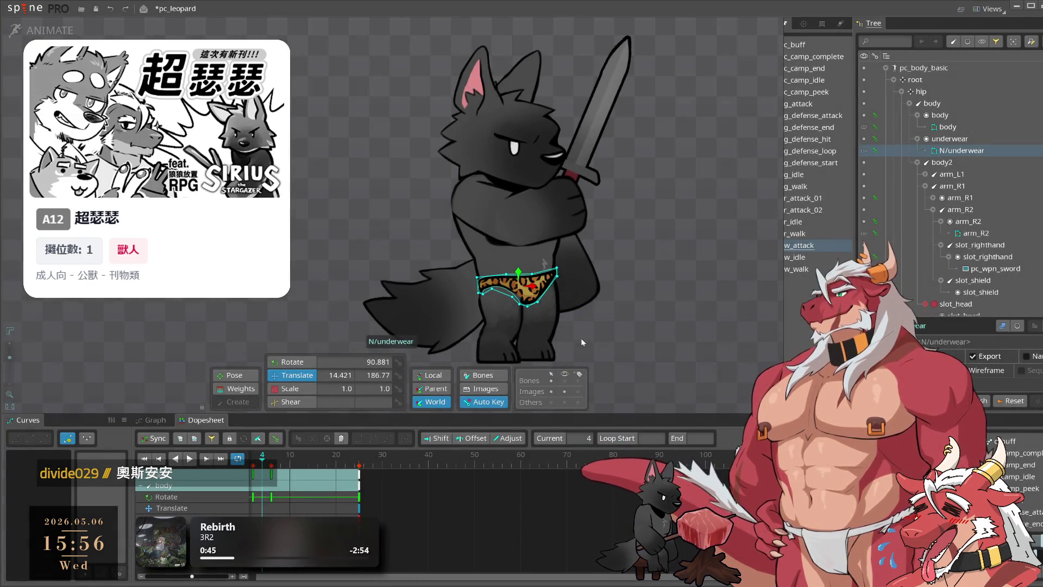
left_click(983, 138)
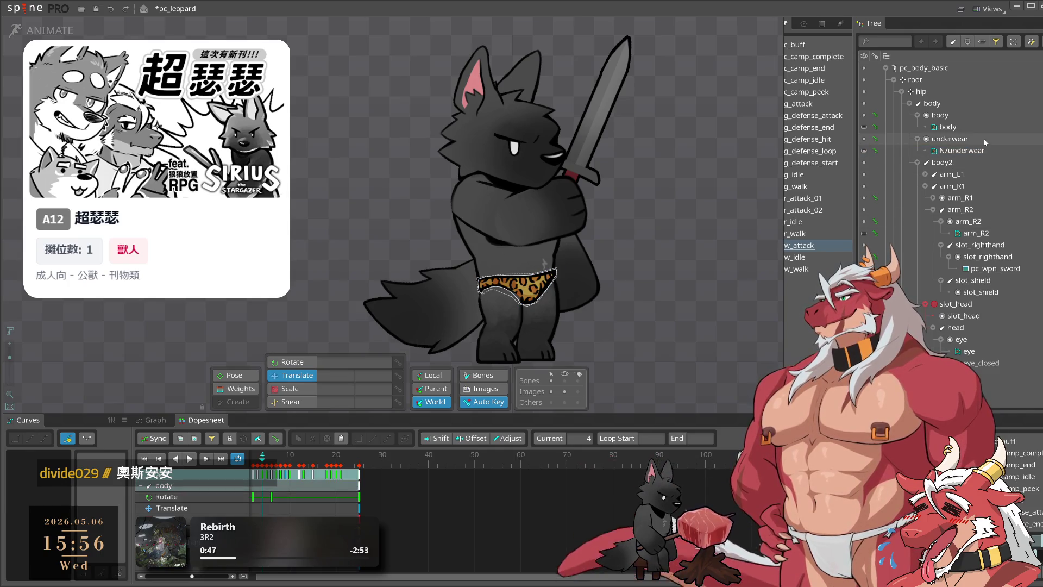
left_click(981, 152)
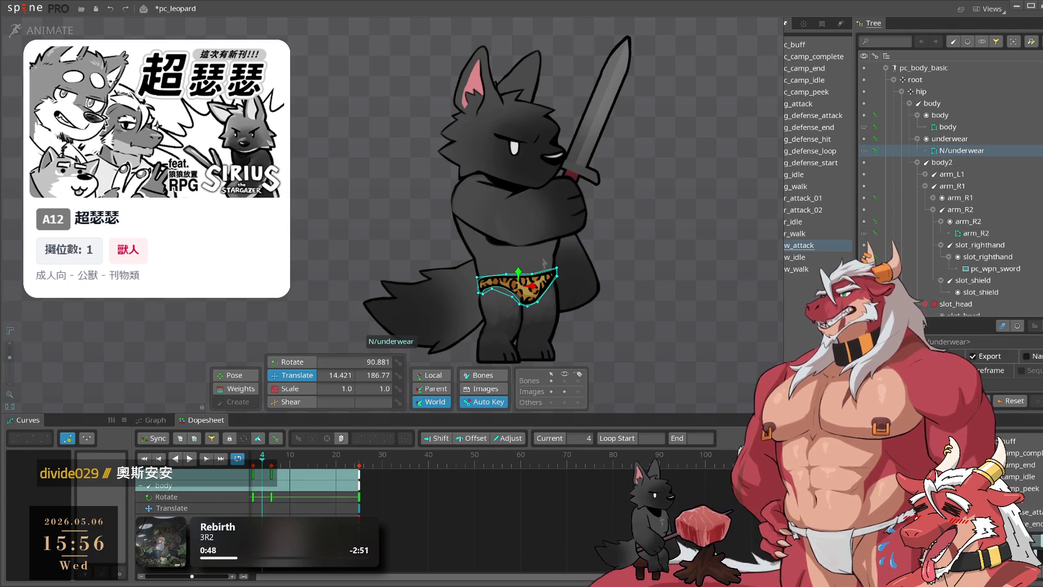
left_click(50, 30)
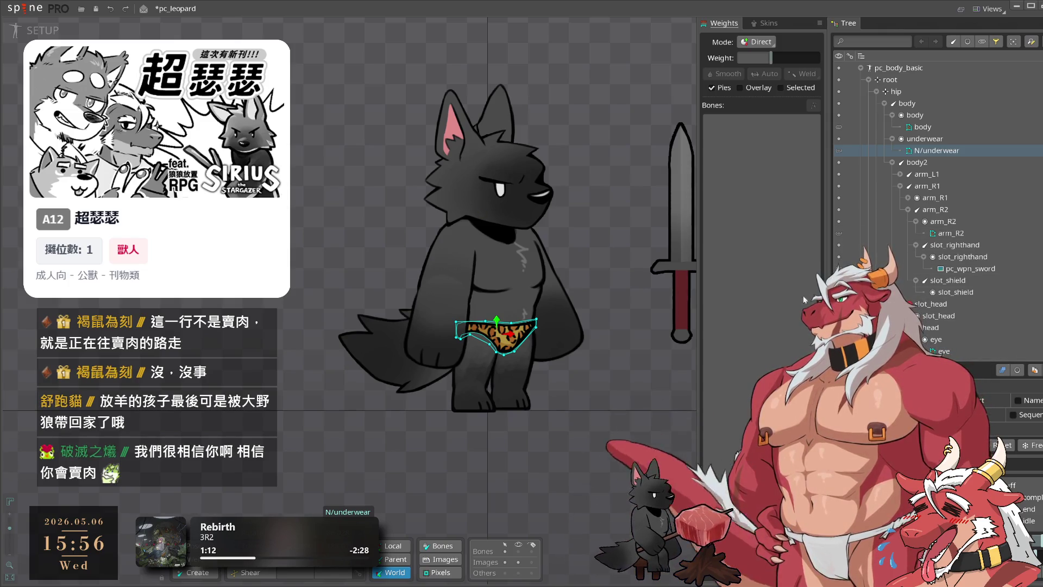
Try adding an attachment to the underwear slot, then cancel creating the underwear2 slot.
left_click(924, 139)
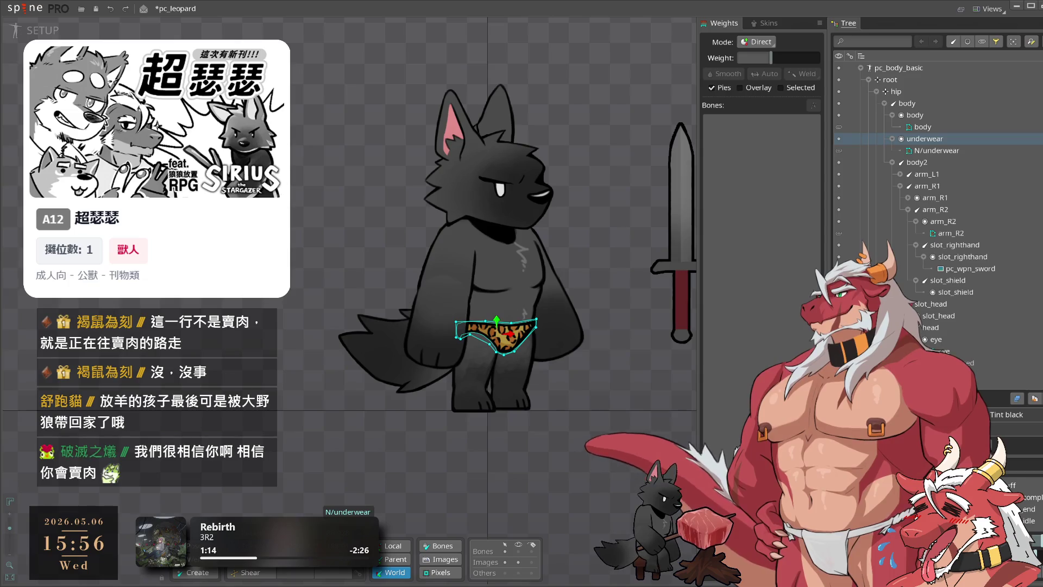
left_click(1017, 398)
key("Return")
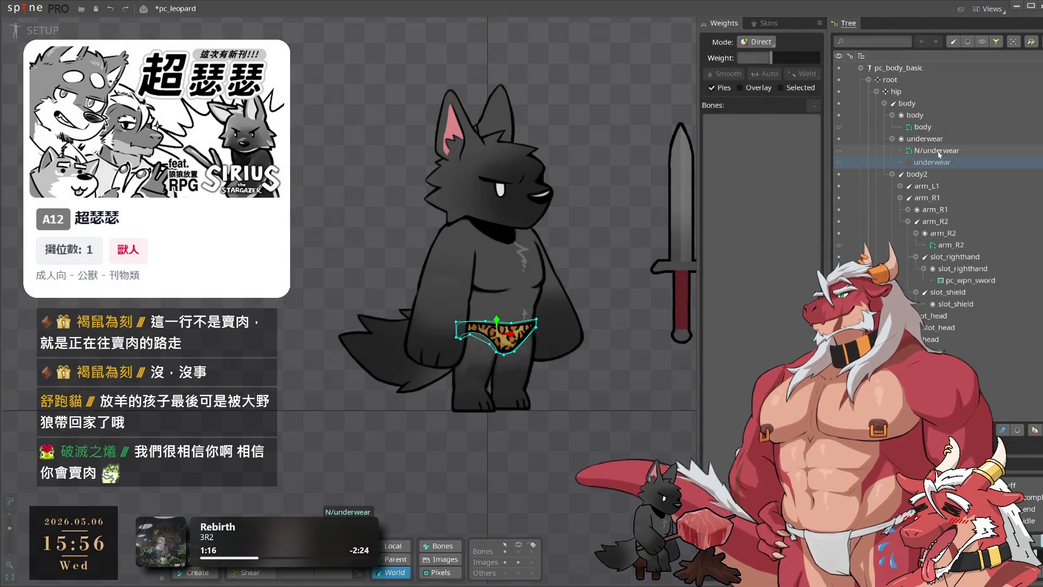
left_click(936, 151)
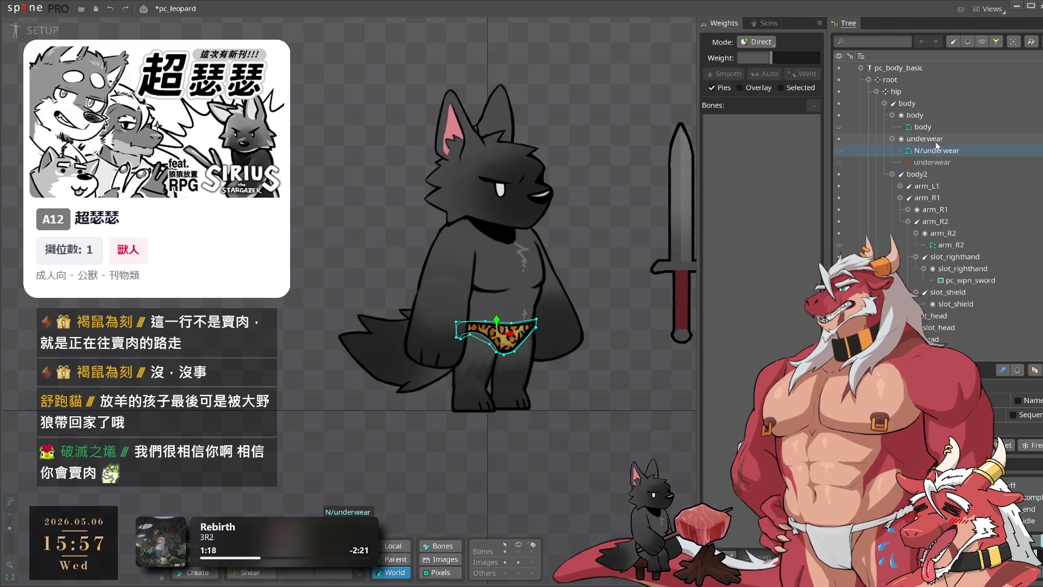
mouse_move(926, 163)
left_click_drag(925, 163, 919, 104)
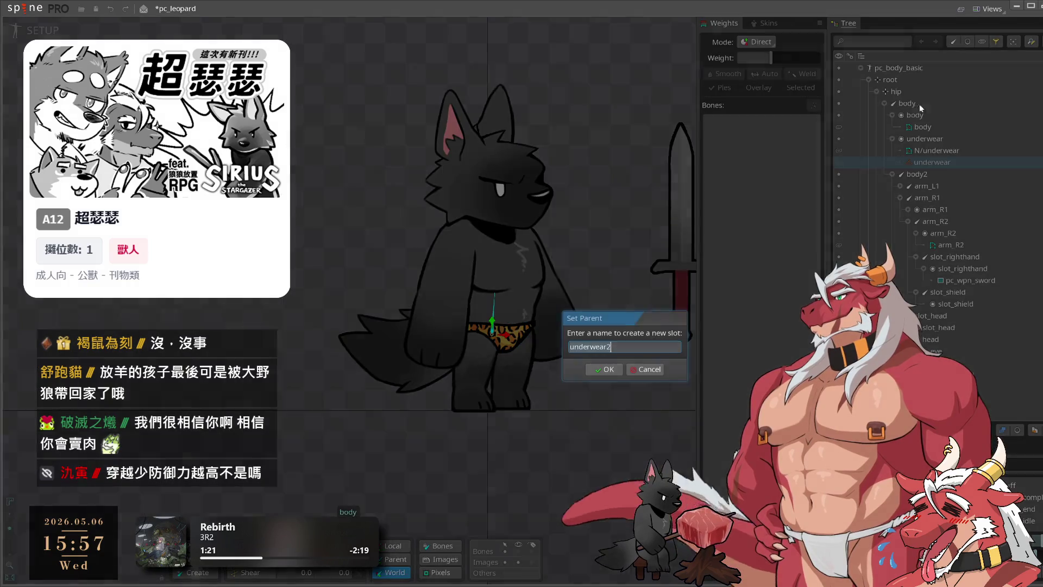
left_click(630, 370)
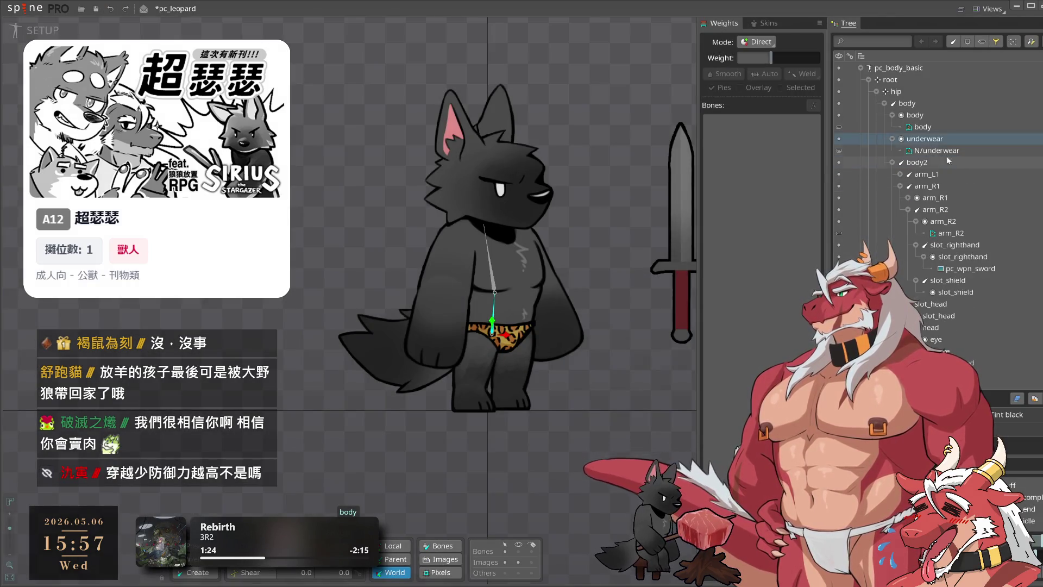
Create a body2 skin placeholder under the body bone and move it into the underwear slot.
left_click(918, 103)
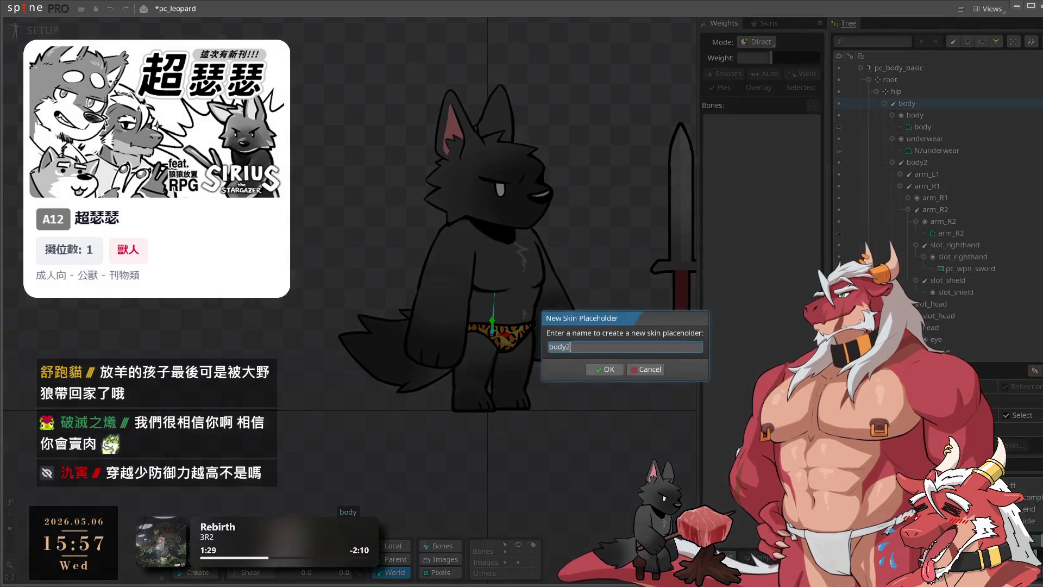
left_click(924, 332)
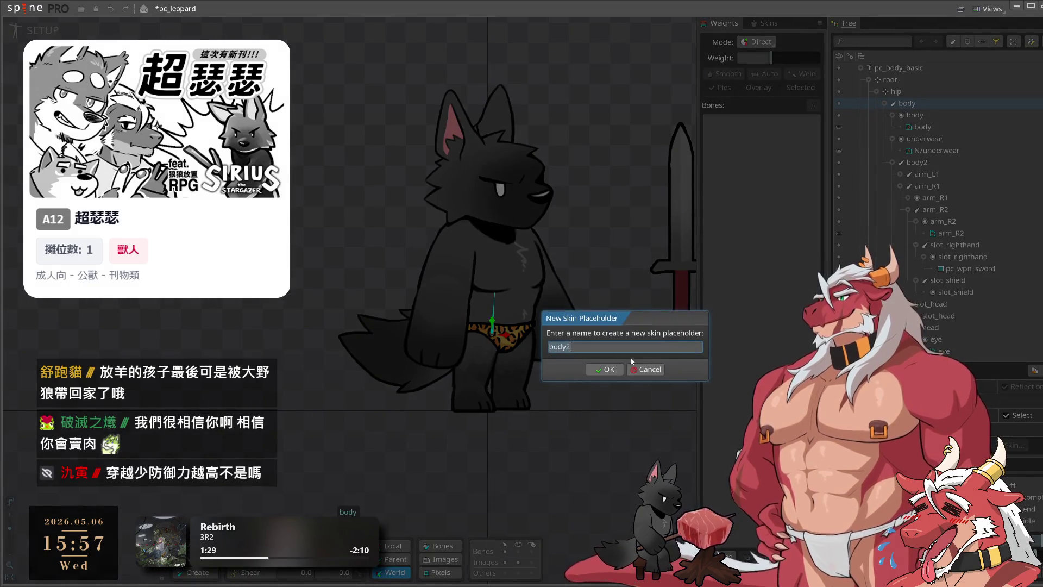
key("Return")
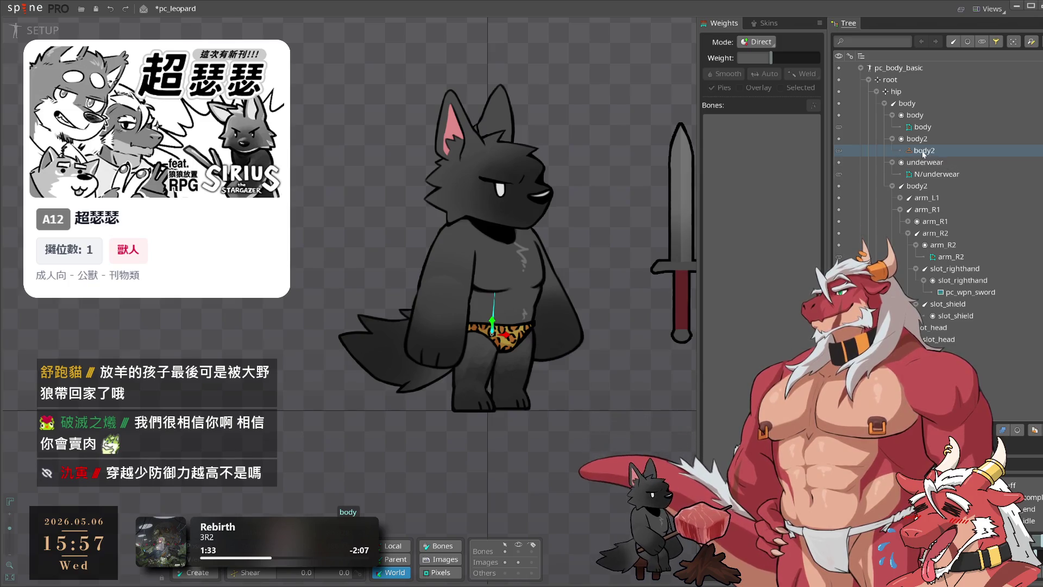
left_click(930, 175)
left_click_drag(930, 177, 924, 137)
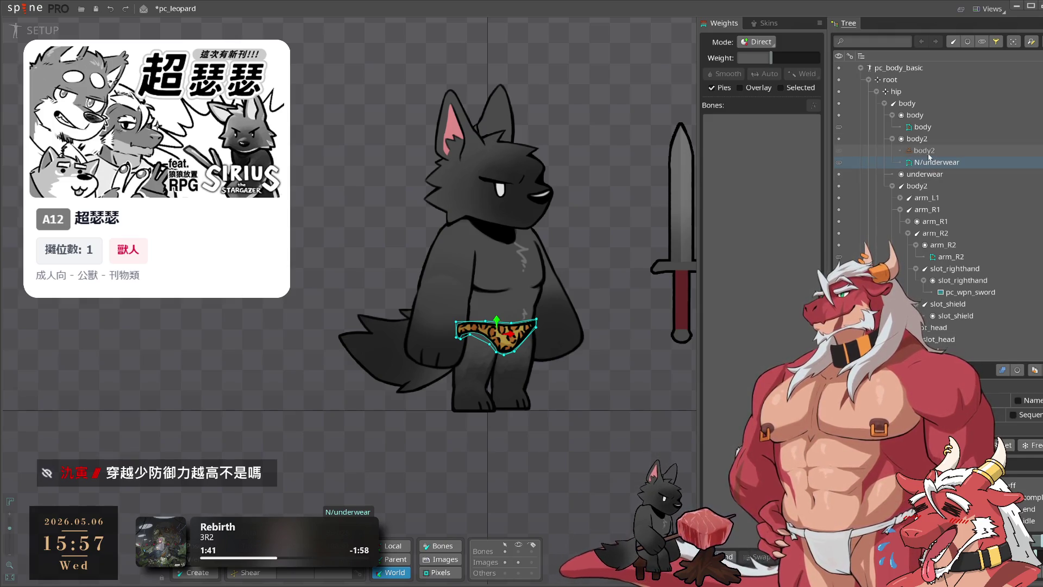
left_click(929, 153)
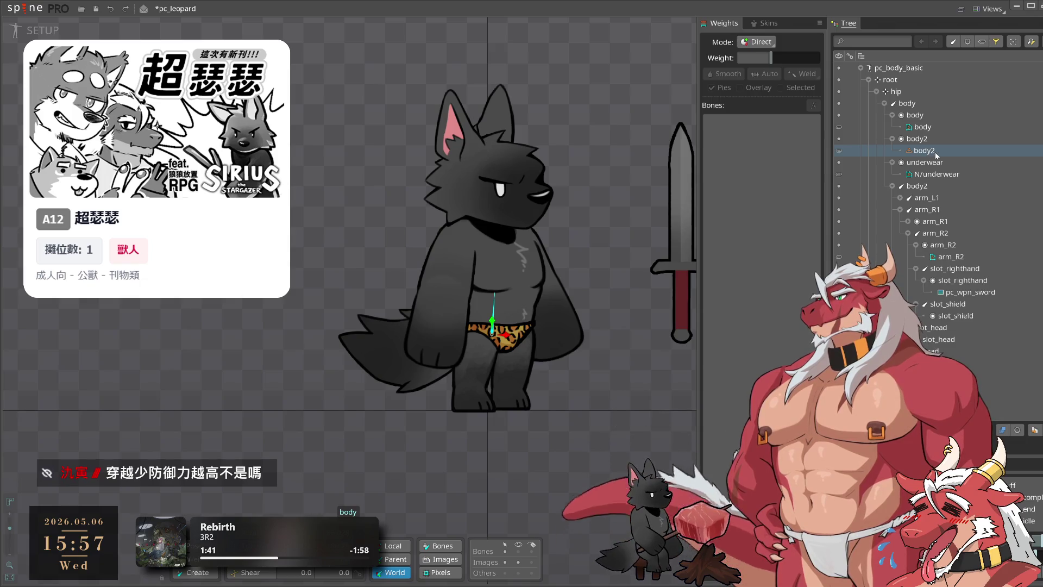
left_click(923, 140)
left_click(926, 151)
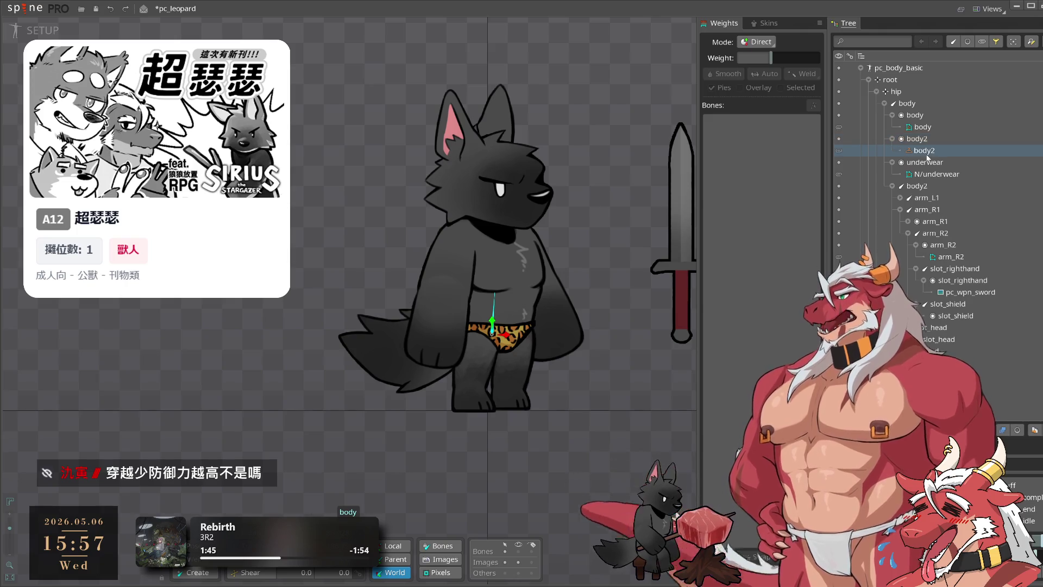
left_click_drag(930, 170, 940, 177)
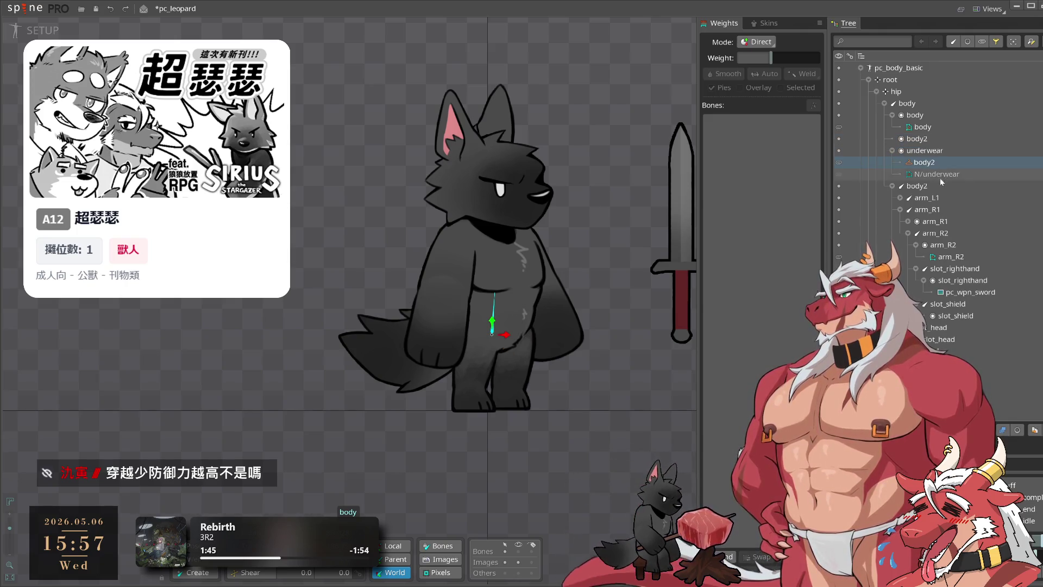
Rename the body2 attachment to 'underwear', then choose Open Project from the Spine menu.
type("UNDE")
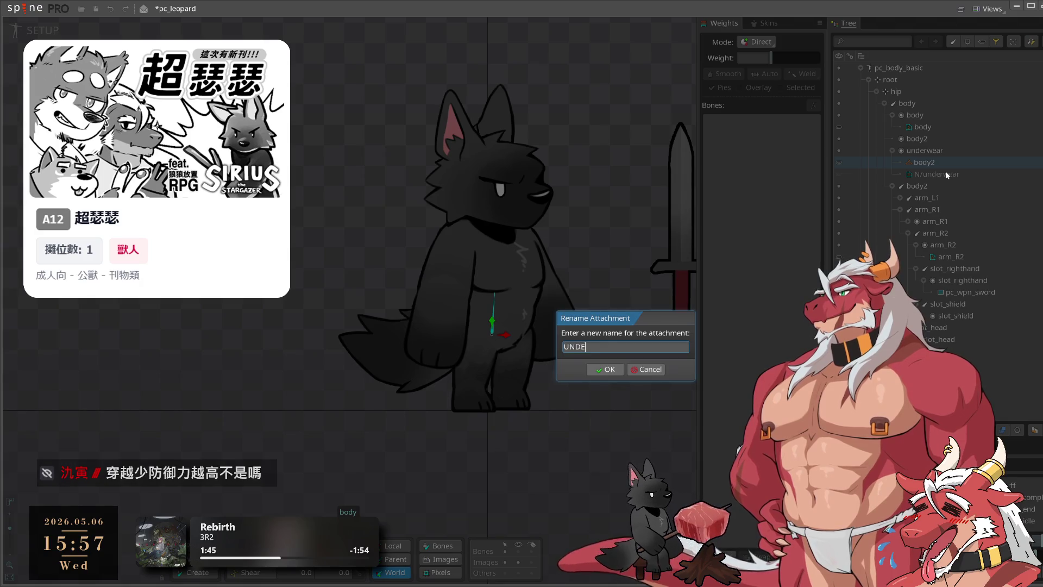
key("BackSpace")
key("BackSpace")
key("BackSpace")
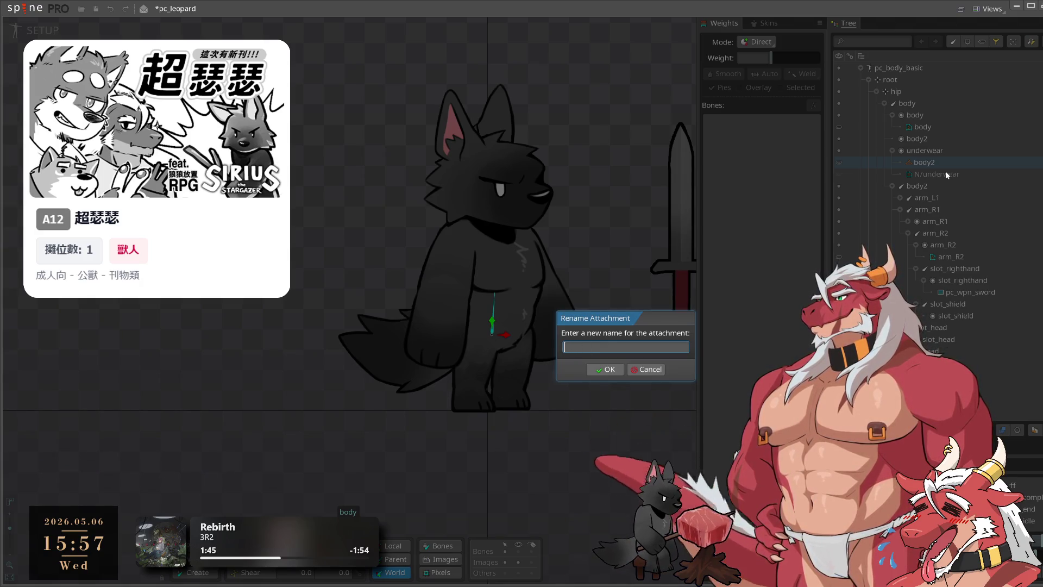
type("und")
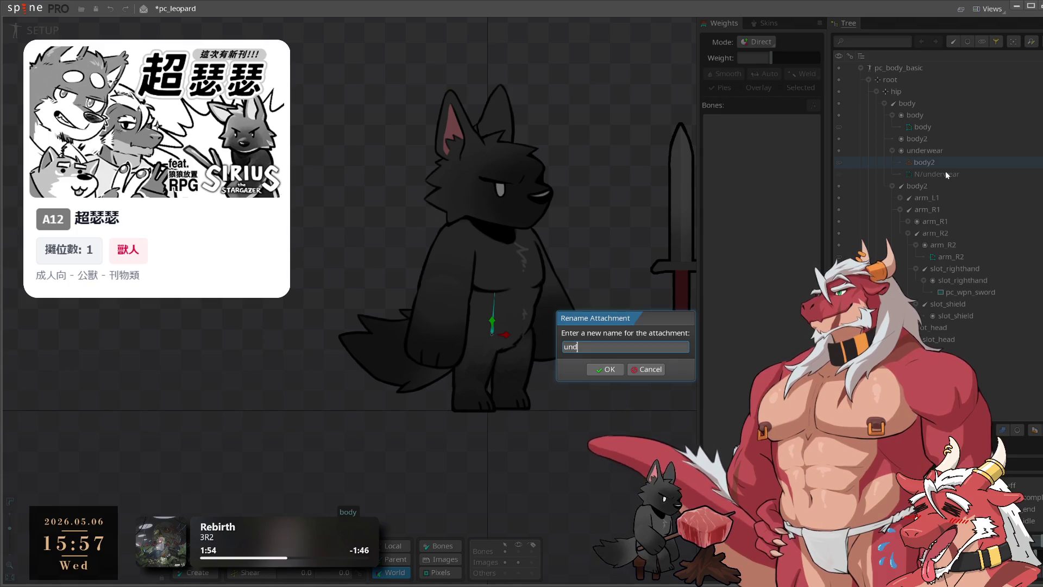
type("erwear")
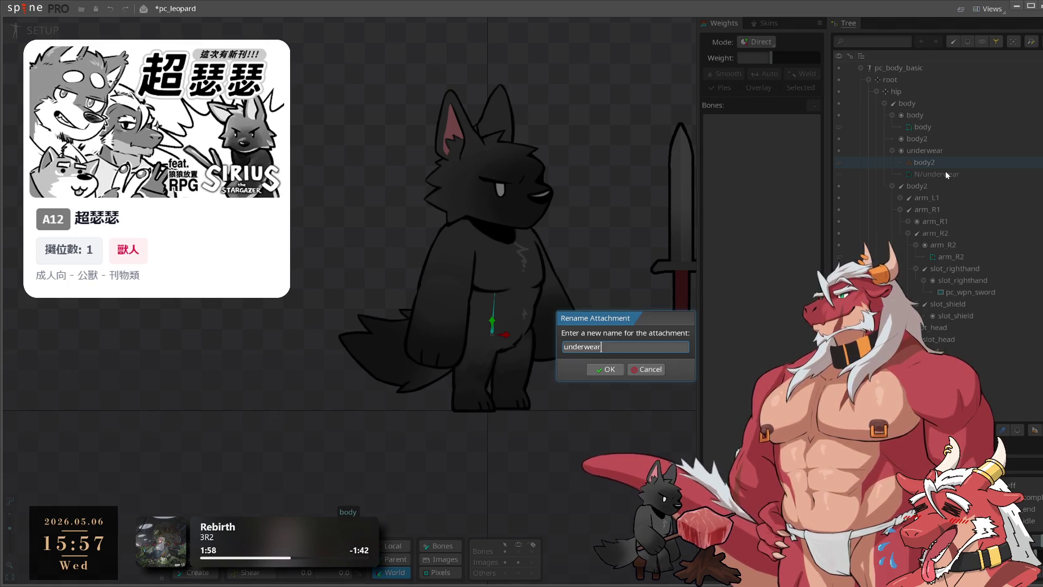
key("Return")
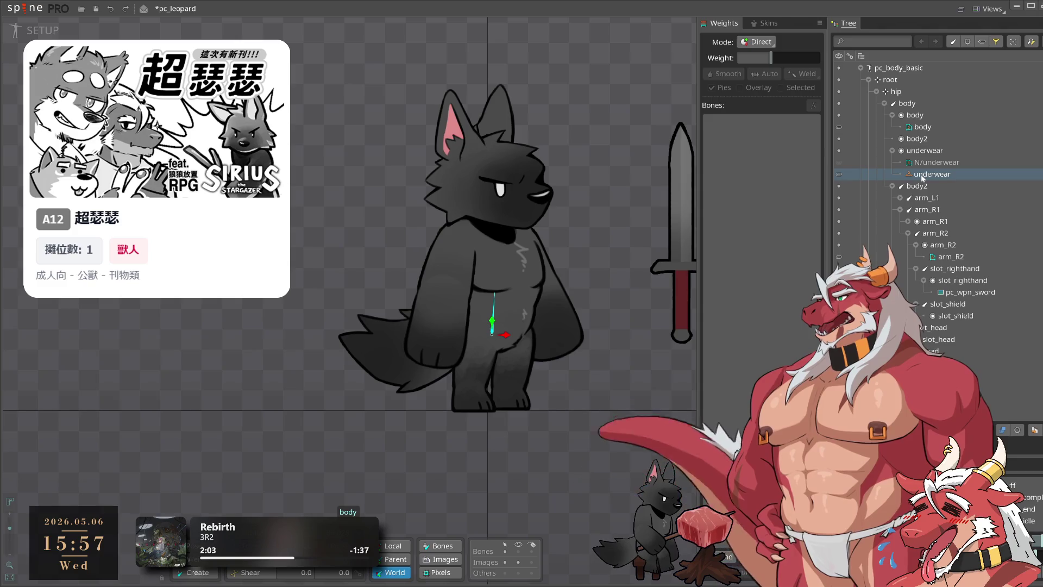
left_click(25, 8)
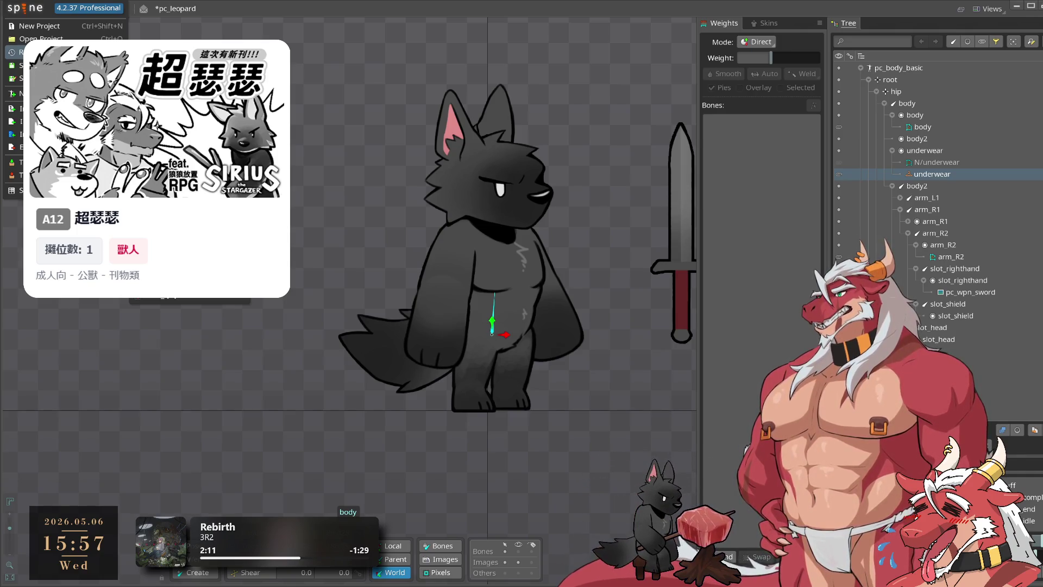
left_click(163, 54)
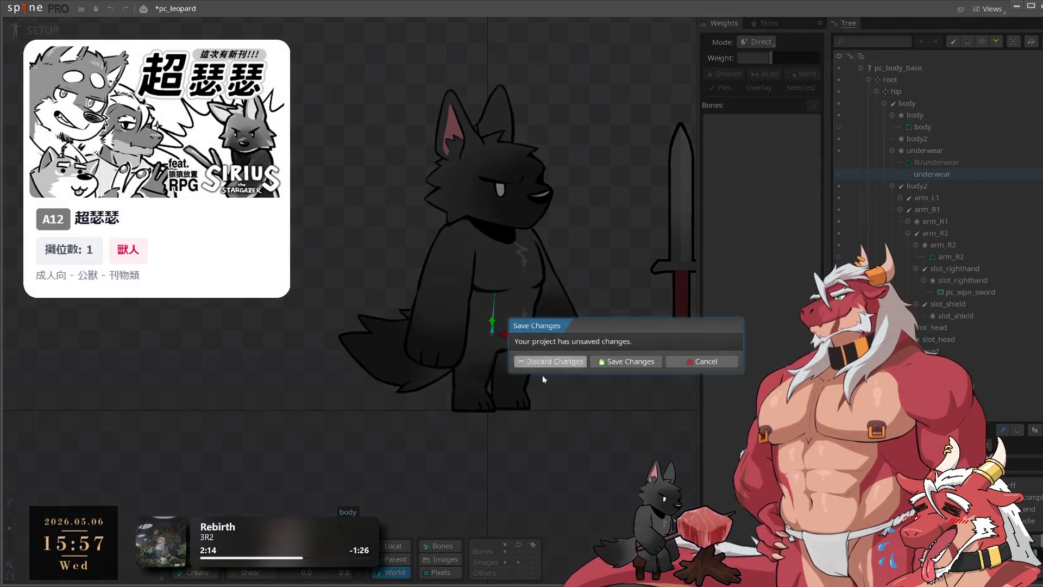
Save pc_leopard, then inspect pc_rouge's scarf_back slot and its red/scarf_back attachment.
left_click(604, 361)
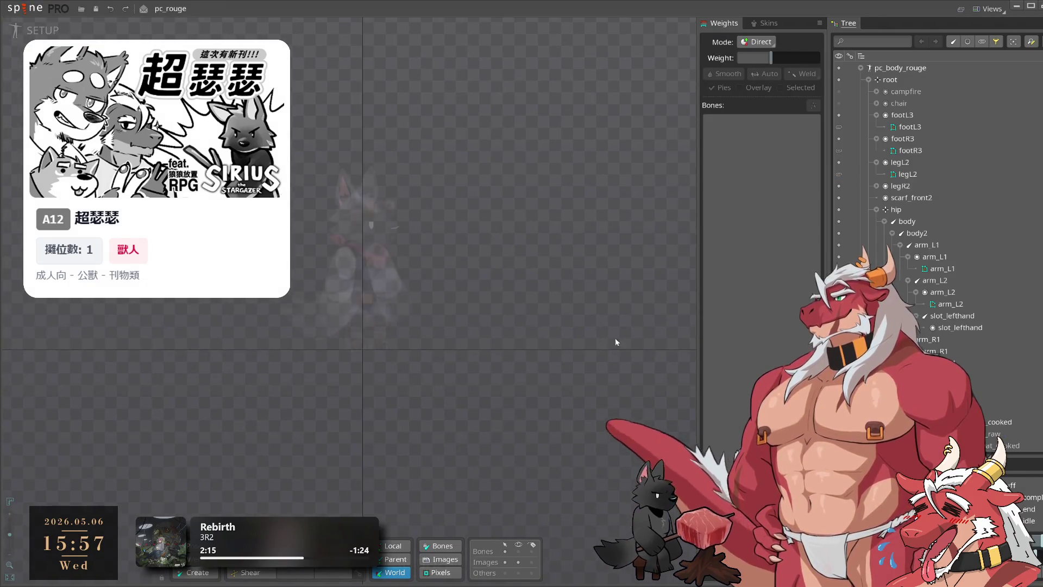
left_click(488, 275)
scroll(1001, 300, "down", 5)
left_click(965, 282)
left_click(976, 293)
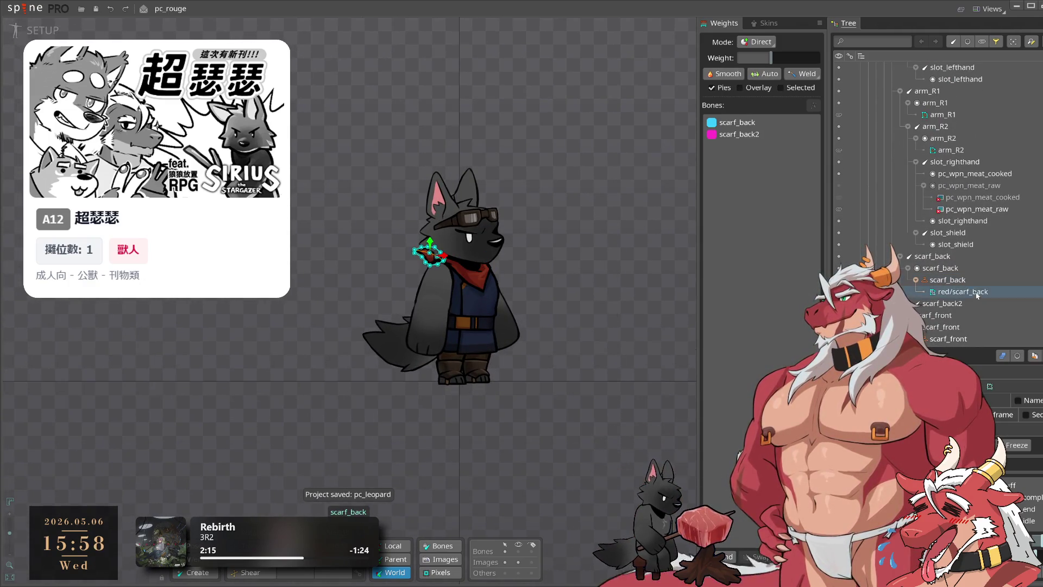
left_click(975, 281)
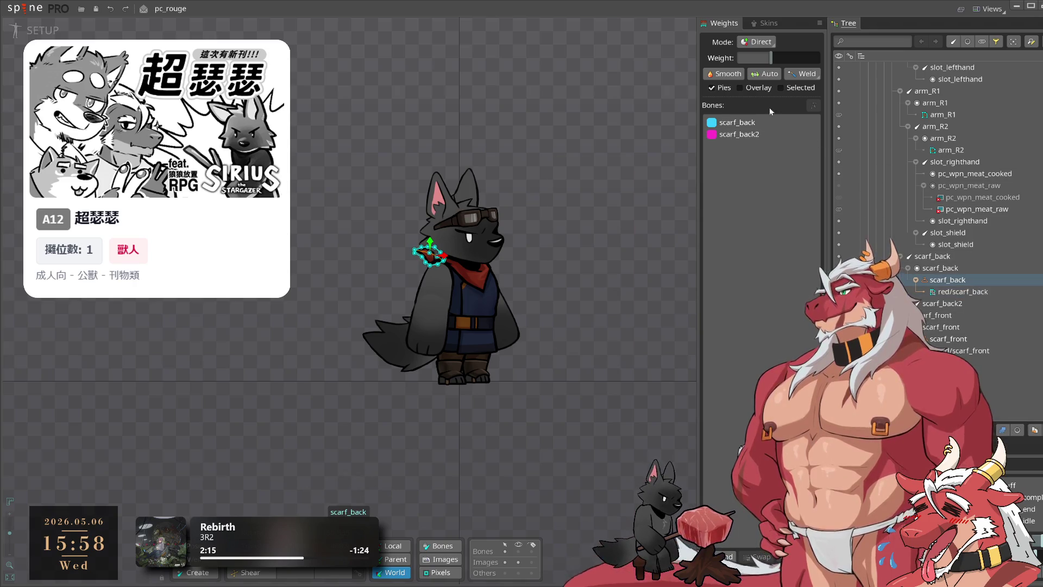
Preview the blue skin on the character, then switch back to the red skin.
left_click(760, 25)
left_click(736, 48)
left_click(727, 69)
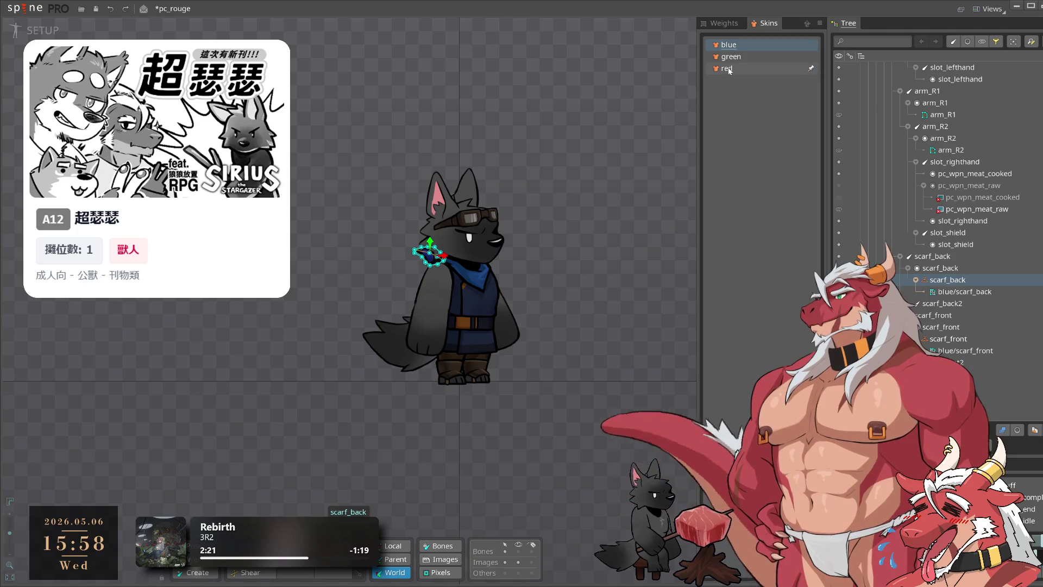
left_click(956, 293)
left_click(955, 280)
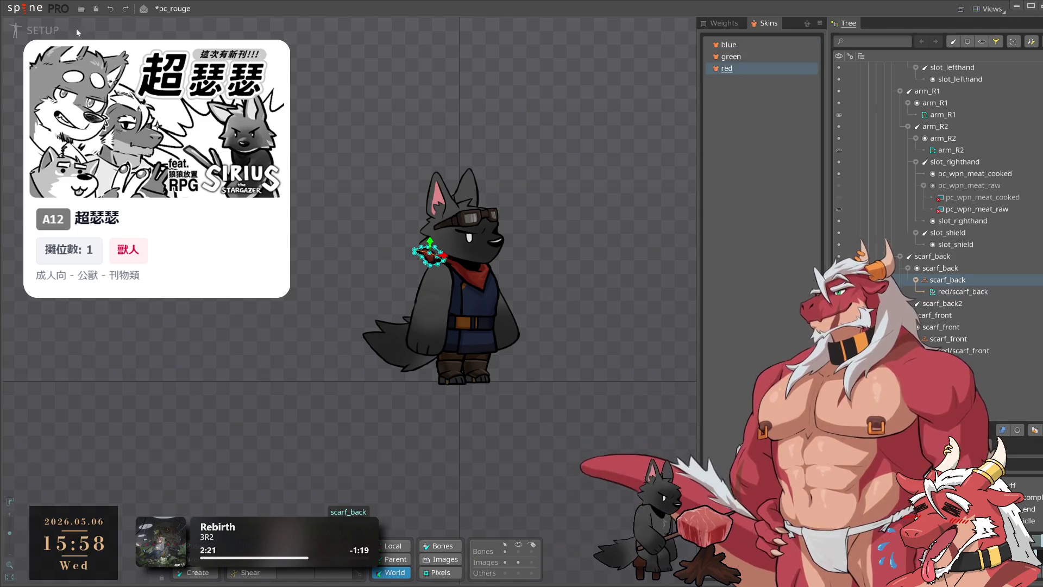
Reopen pc_leopard from the Spine menu, discarding pc_rouge's unsaved changes.
left_click(26, 9)
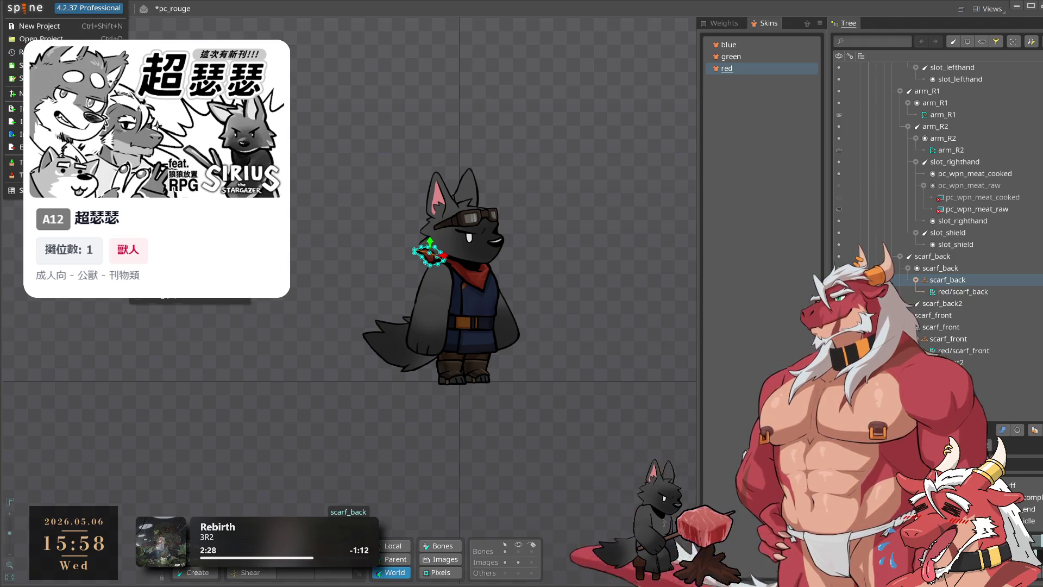
left_click(185, 52)
left_click(577, 364)
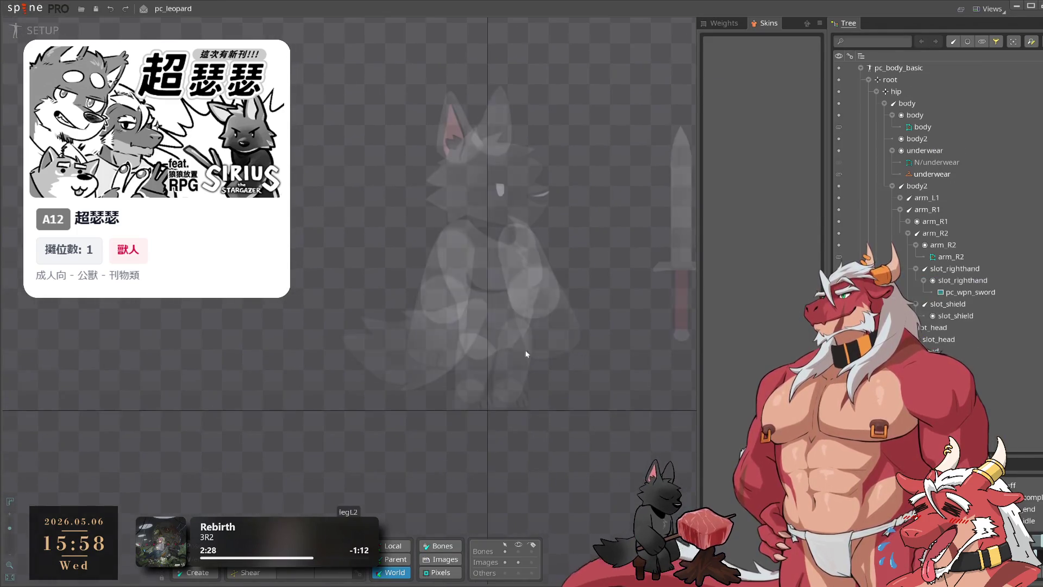
Show the N/underwear leopard briefs on the wolf and cancel an accidental new underwear2 slot.
left_click(969, 163)
left_click(839, 162)
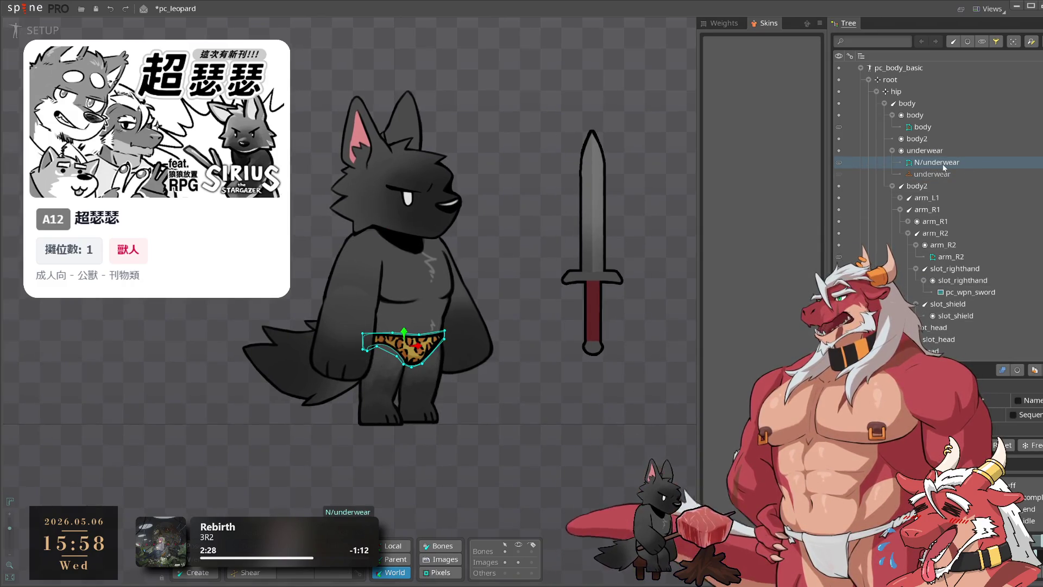
left_click(935, 173)
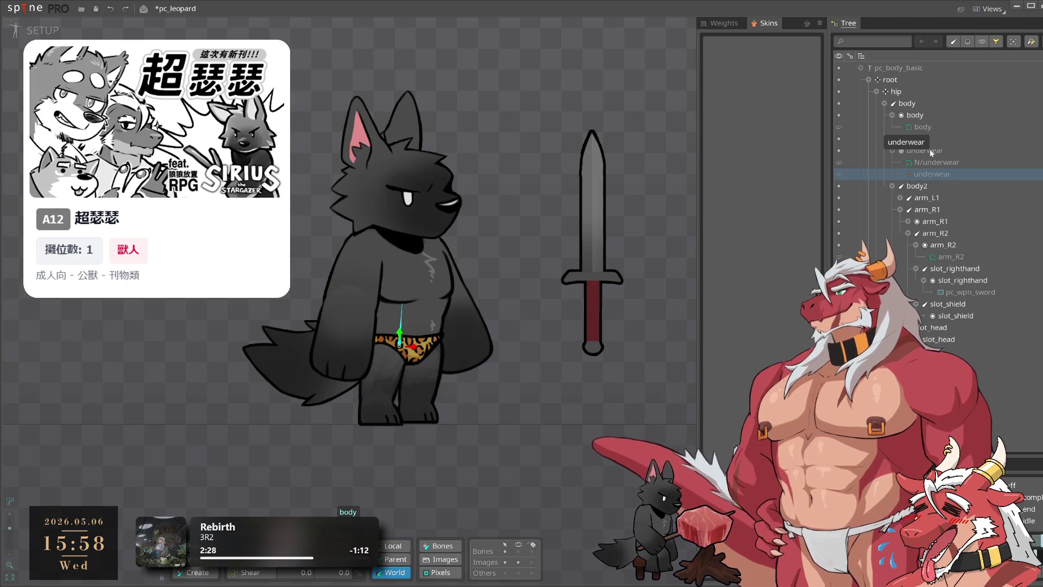
mouse_move(951, 150)
left_mouse_down()
mouse_move(948, 159)
mouse_move(917, 117)
mouse_move(935, 96)
mouse_move(953, 106)
left_mouse_up()
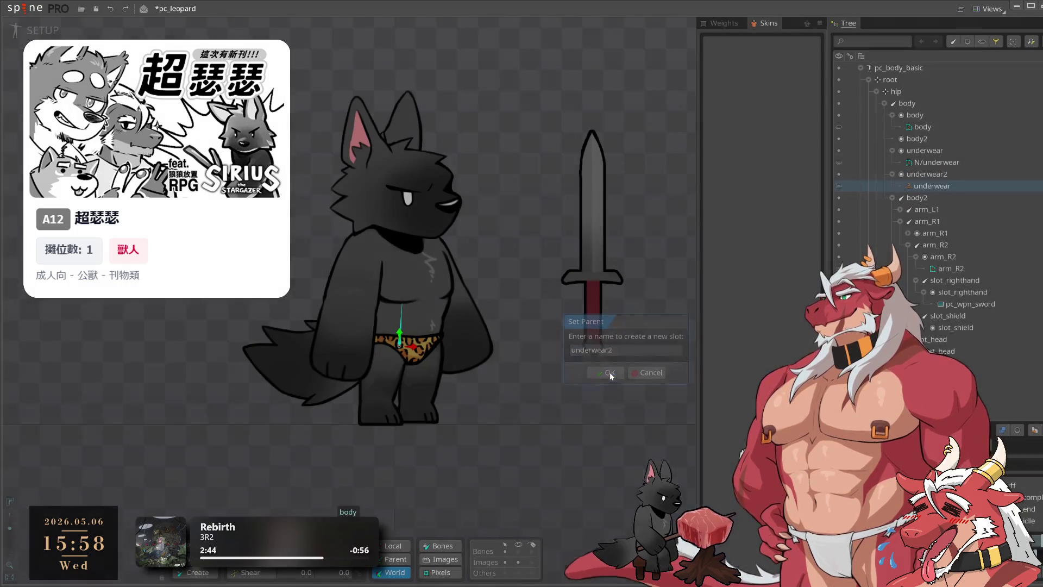
left_click(610, 373)
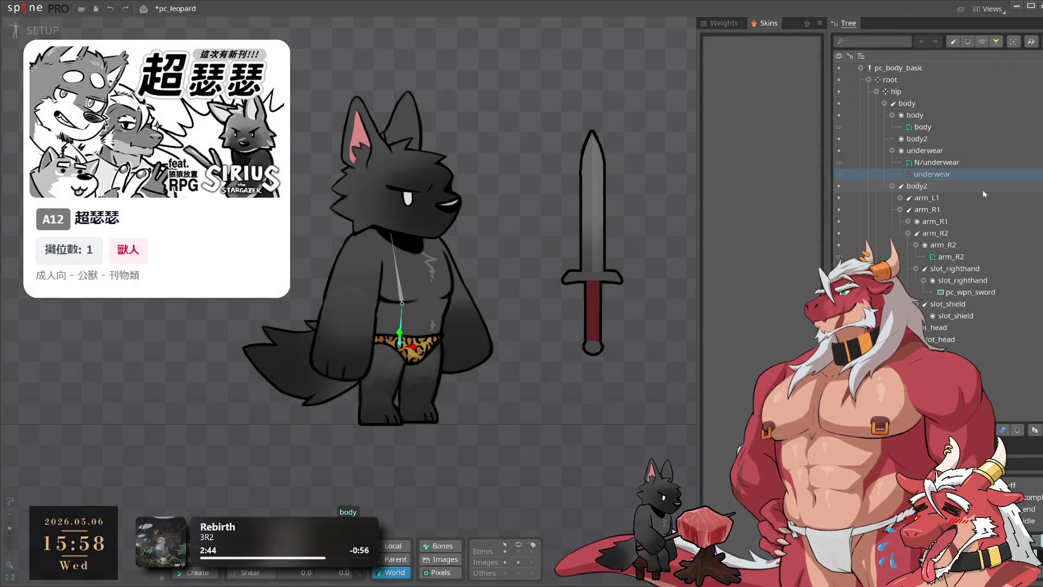
Drag N/underwear into the body2 slot and save pc_leopard with Ctrl+S.
left_click(935, 162)
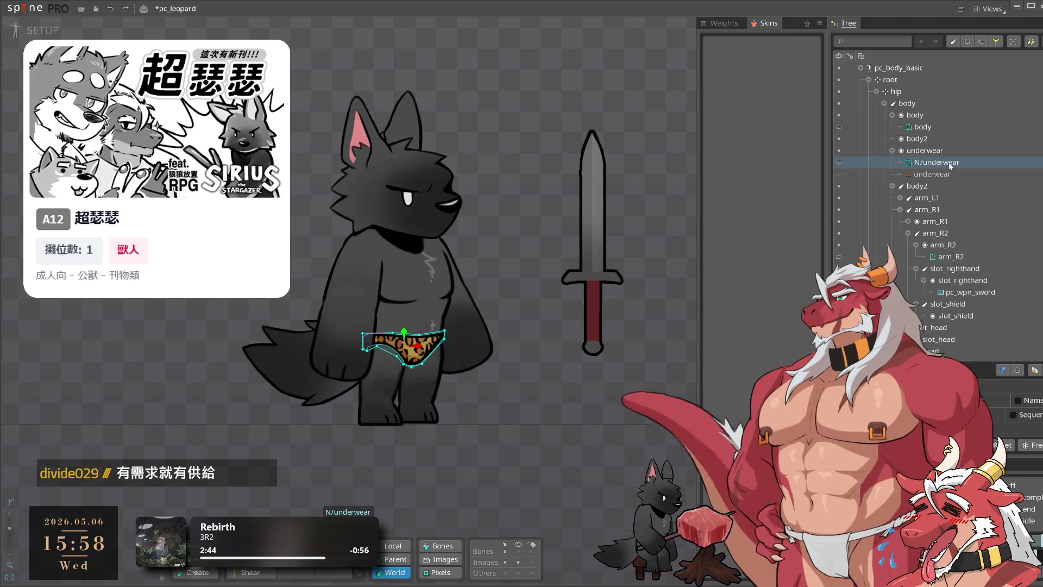
mouse_move(951, 166)
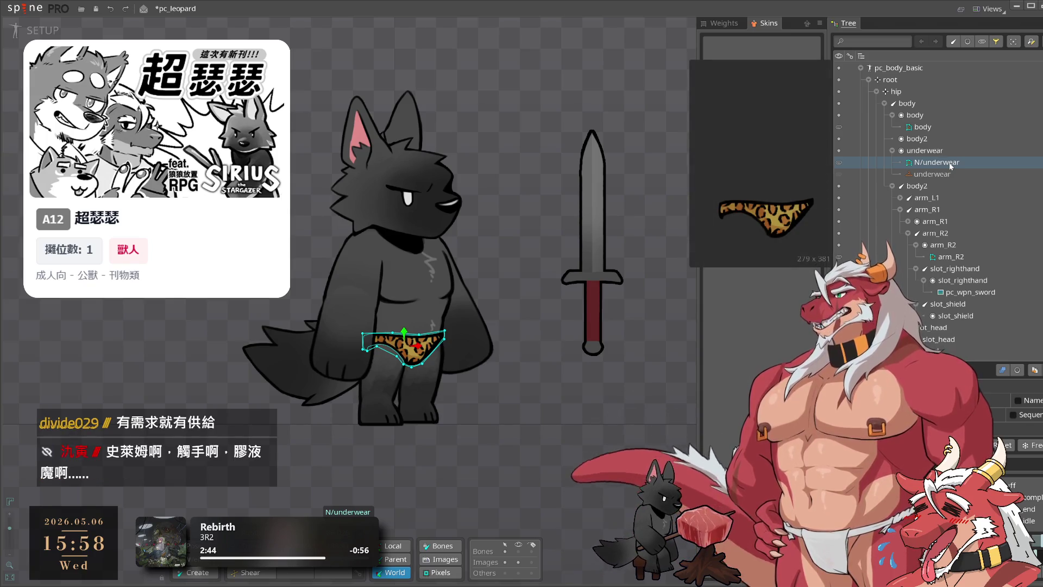
left_click(940, 174)
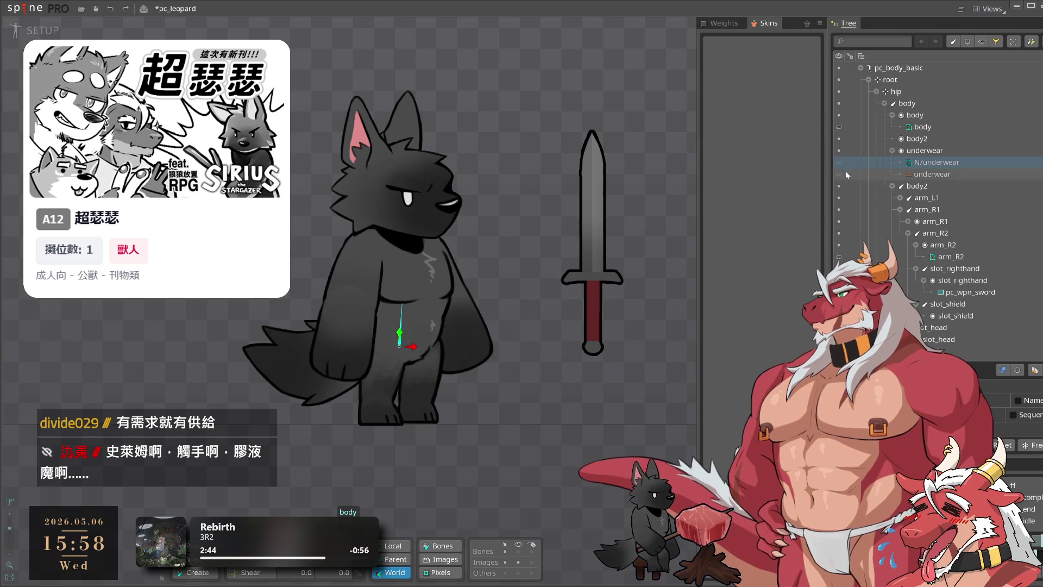
left_click(981, 164)
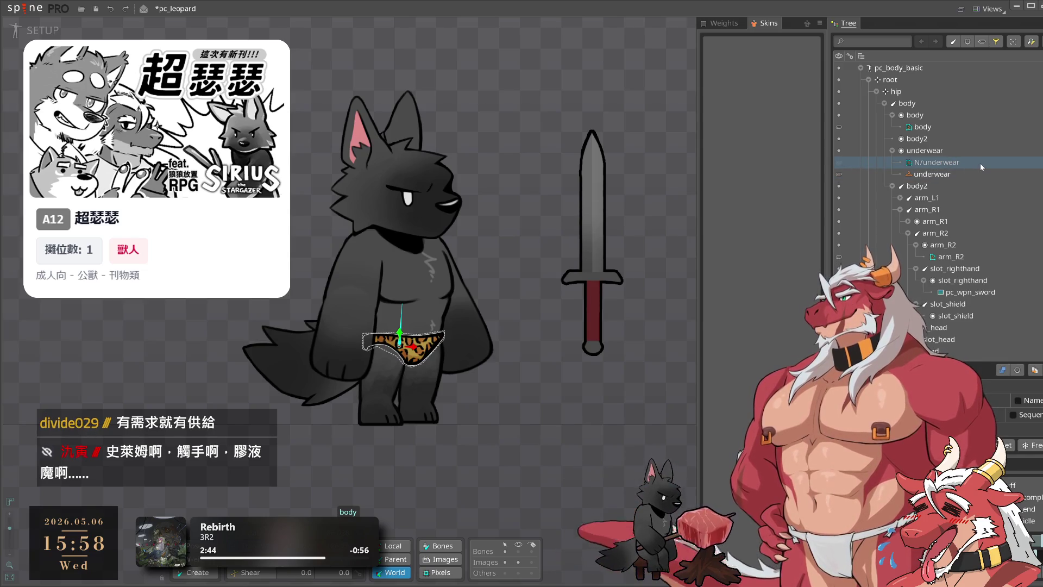
mouse_move(954, 162)
mouse_move(929, 156)
left_mouse_down()
mouse_move(957, 164)
mouse_move(937, 177)
mouse_move(933, 148)
mouse_move(948, 159)
left_mouse_up()
key("ctrl+s")
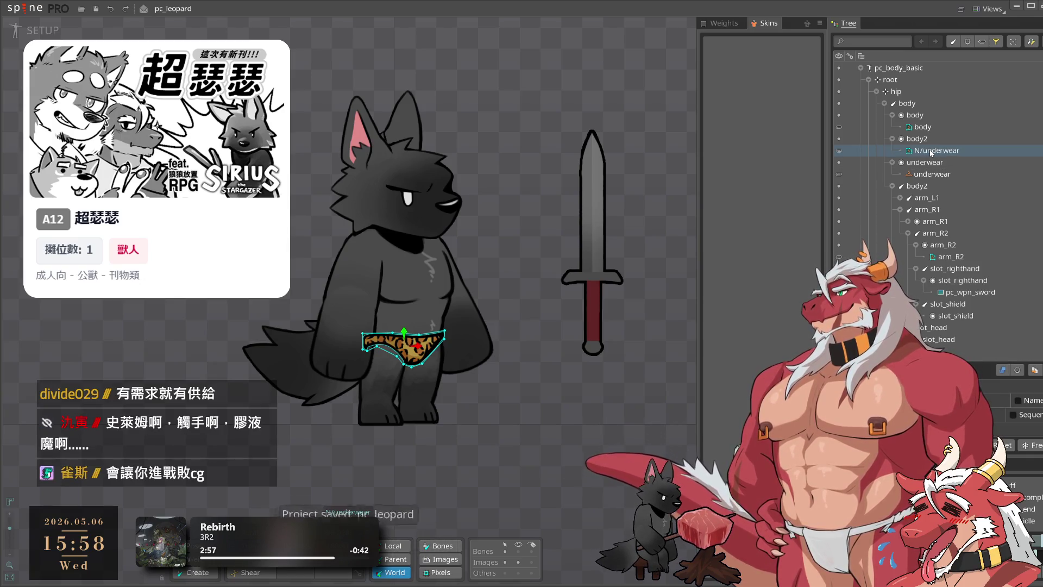
left_click(24, 8)
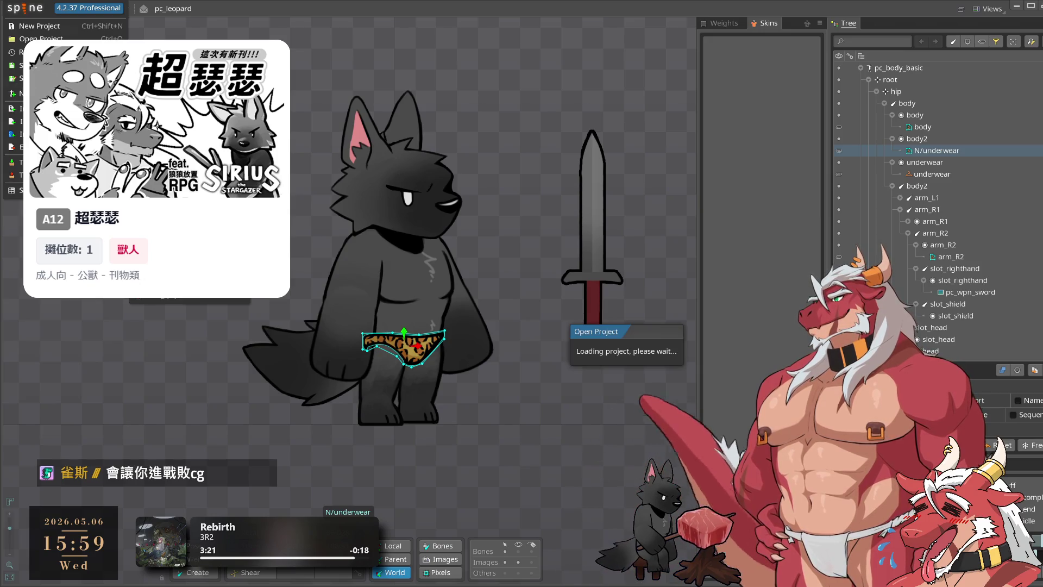
Inspect pc_rouge's scarf_back slot and its red/scarf_back attachment in the Tree.
scroll(963, 304, "down", 3)
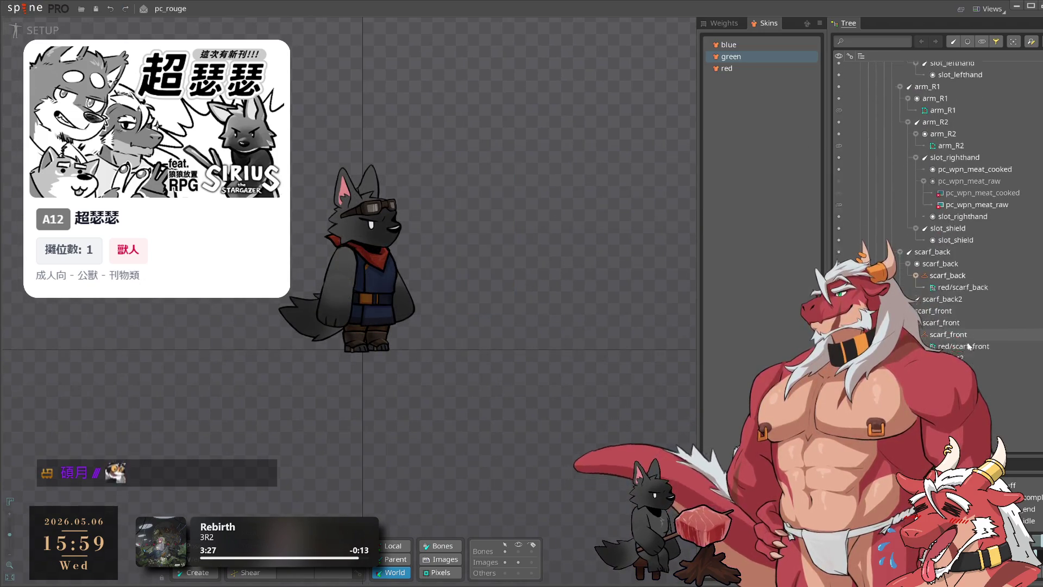
left_click(961, 245)
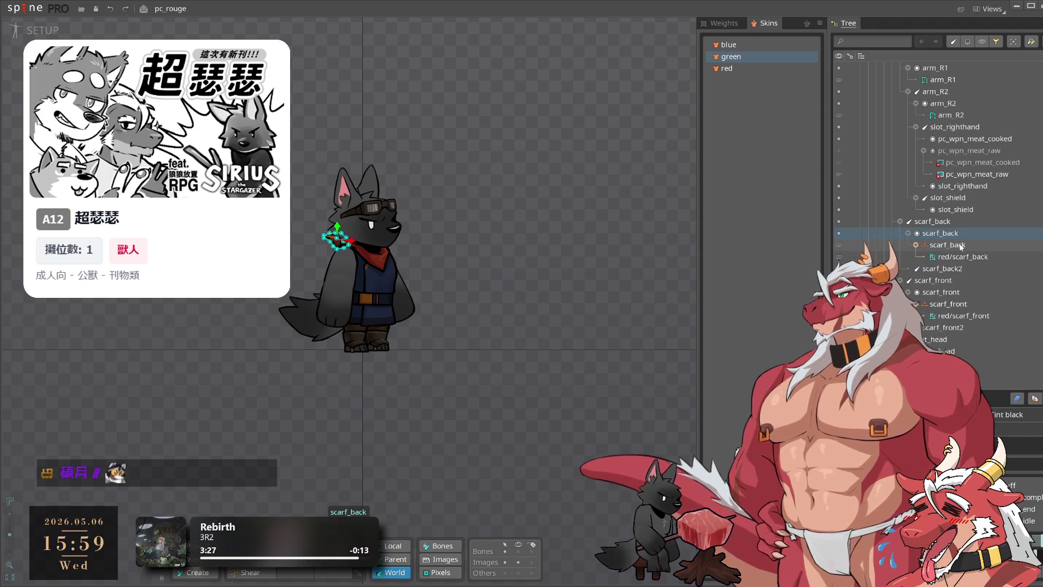
left_click(951, 233)
left_click(954, 257)
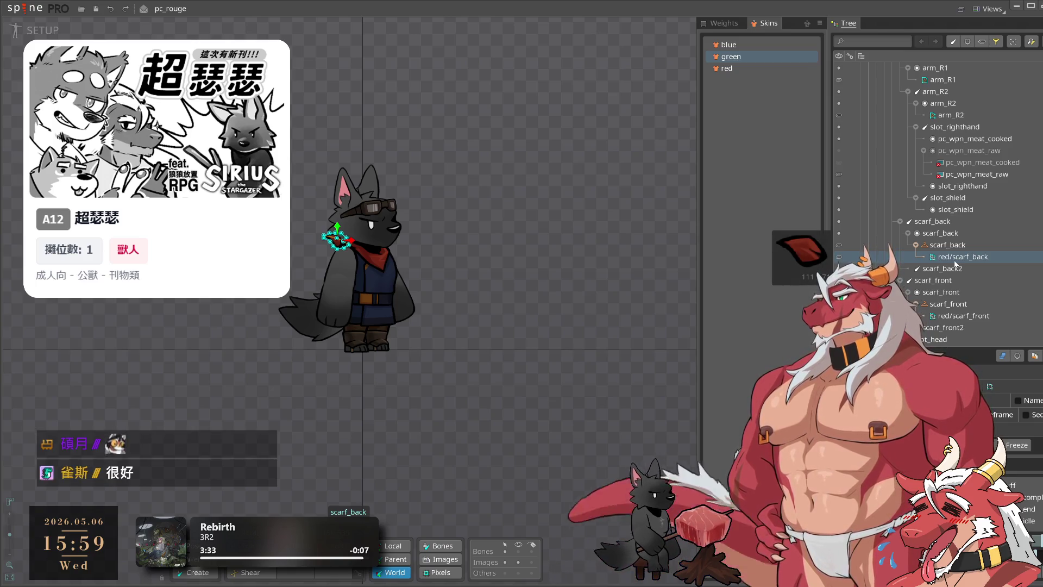
left_click(948, 245)
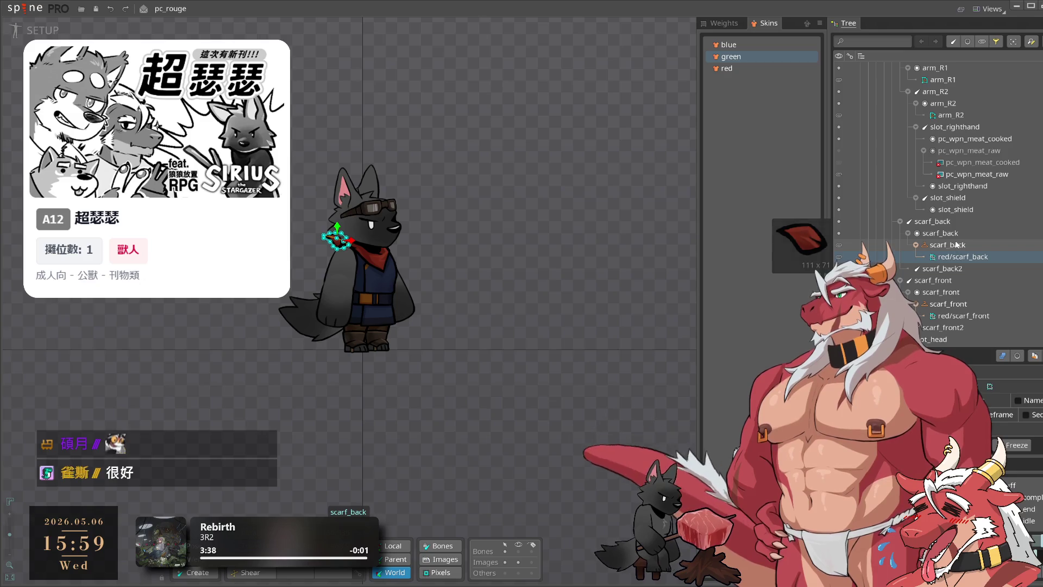
scroll(958, 304, "down", 1)
scroll(956, 288, "up", 1)
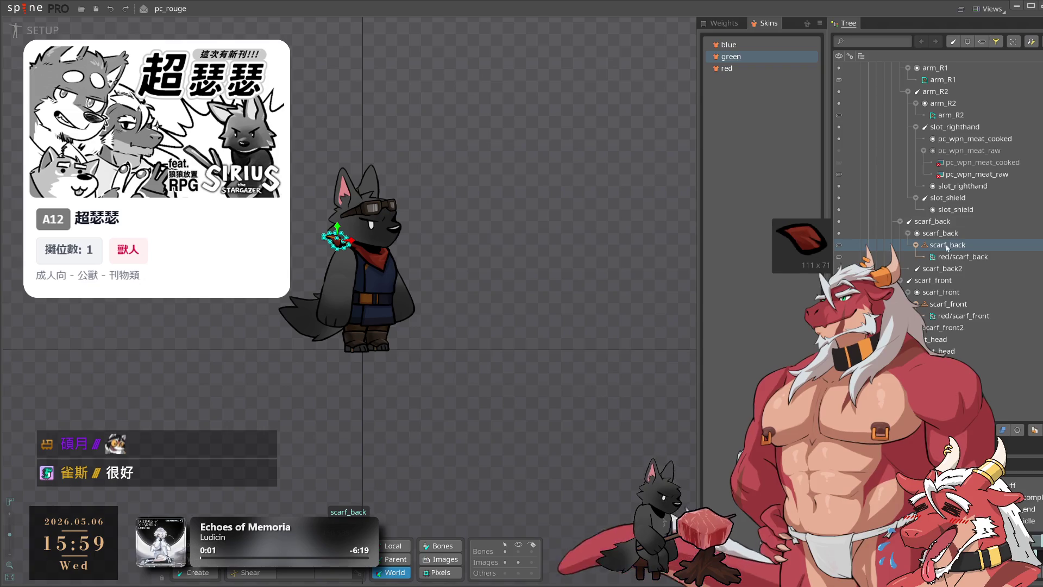
Switch to animate mode, then open the pc_leopard project from the Spine menu.
key("ctrl+Tab")
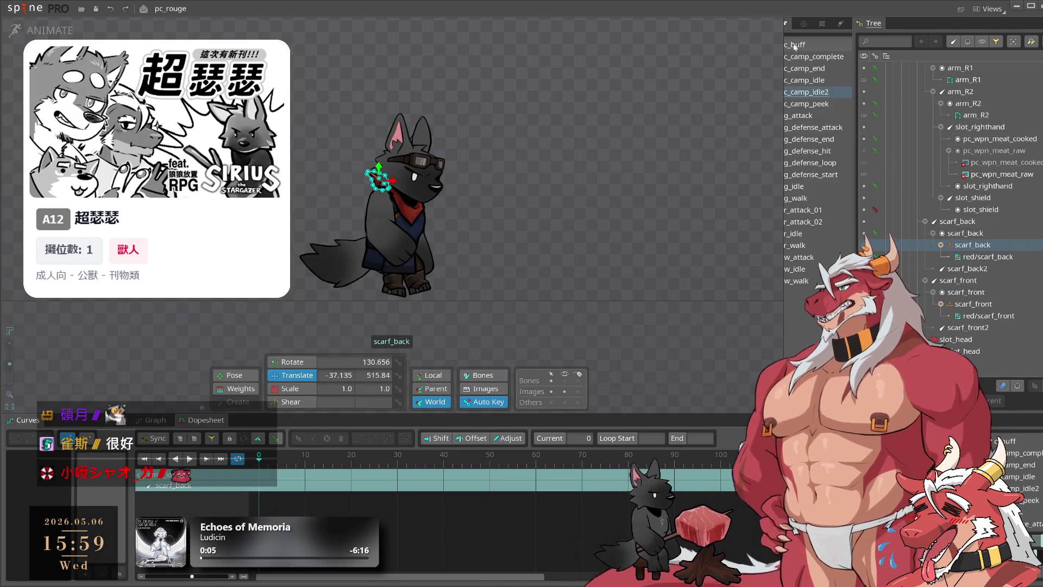
scroll(992, 281, "down", 10)
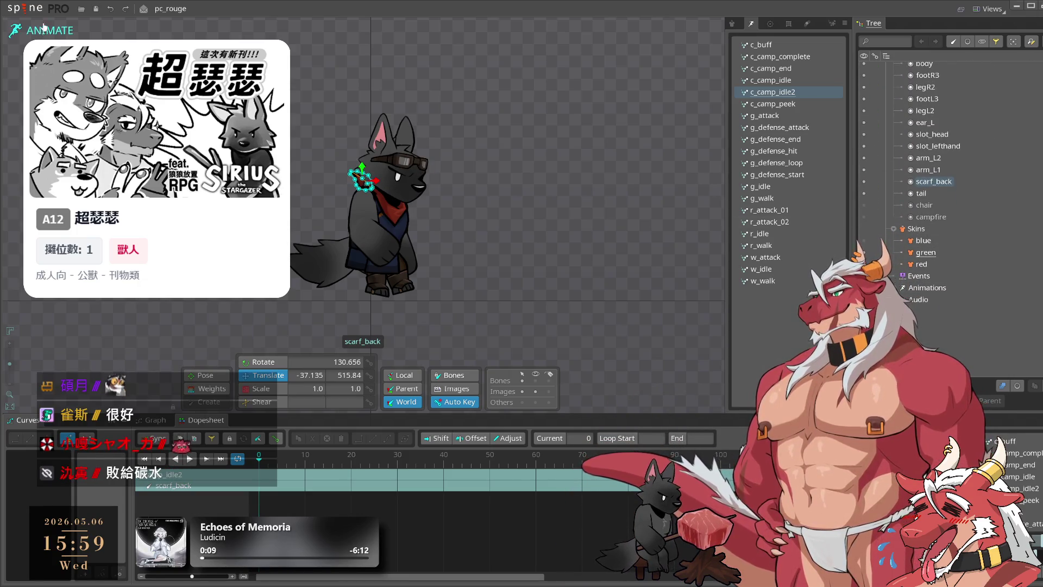
left_click(24, 8)
left_click(163, 52)
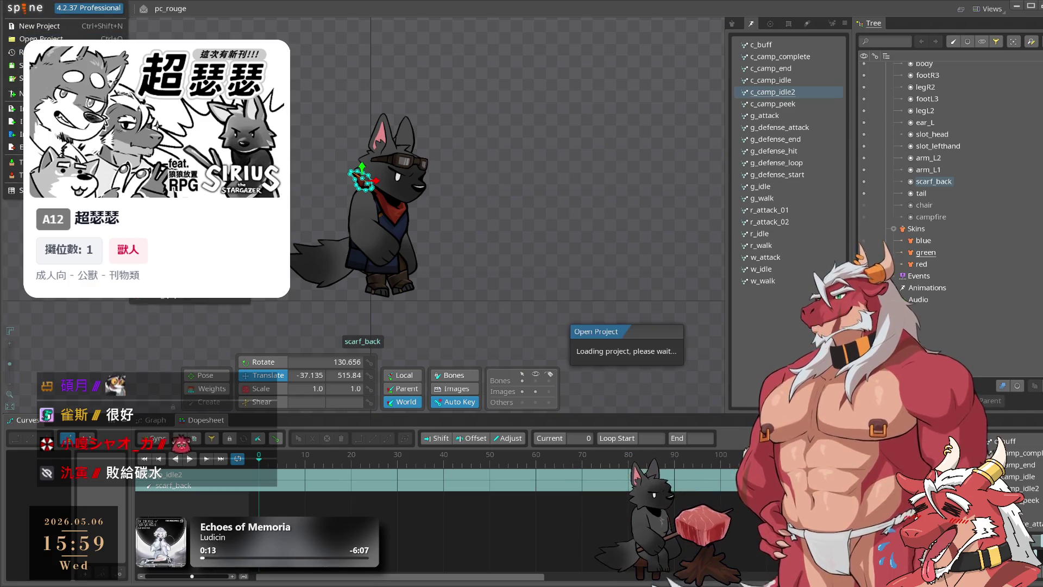
Create a new skin named 'N' in the Skins section of the Tree.
scroll(948, 332, "down", 10)
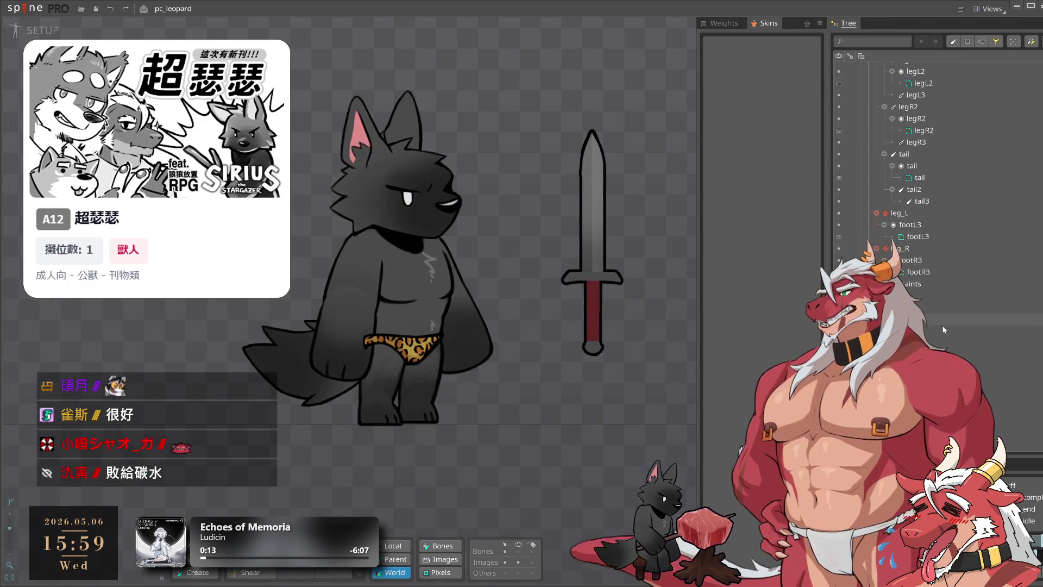
left_click(891, 238)
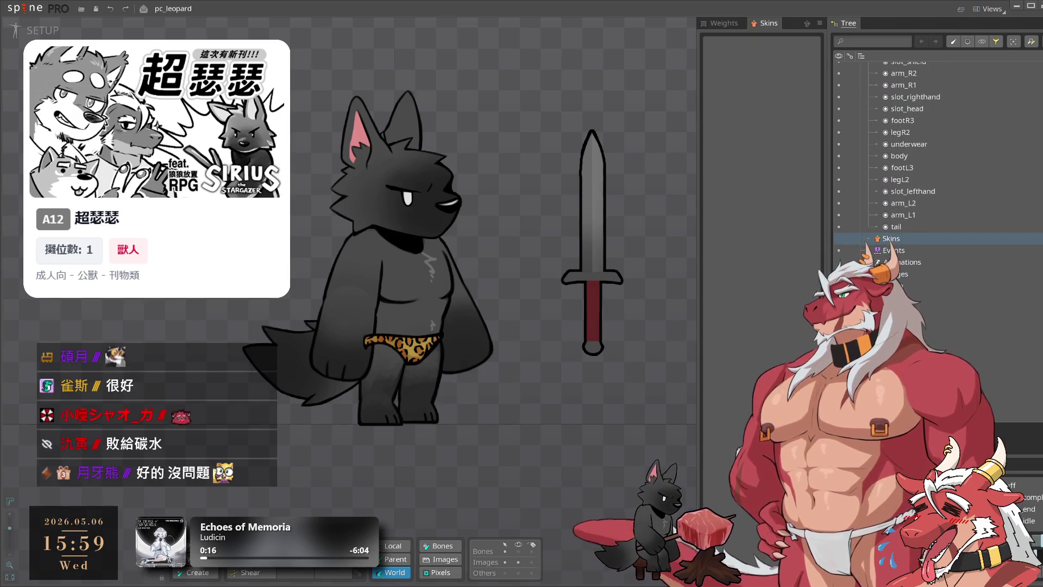
left_click(855, 481)
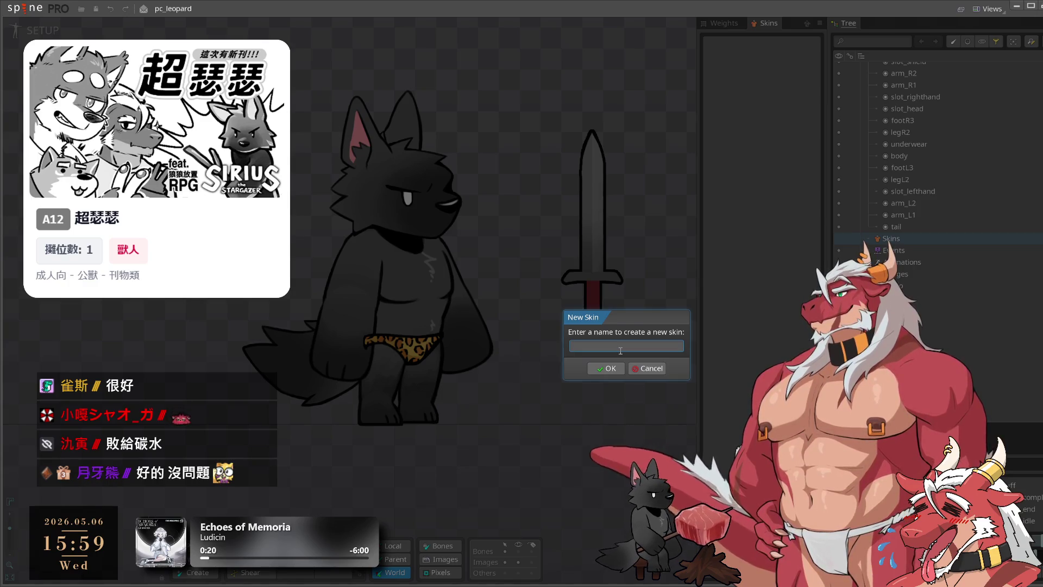
type("le")
key("BackSpace")
key("BackSpace")
type("und")
key("BackSpace")
key("BackSpace")
key("BackSpace")
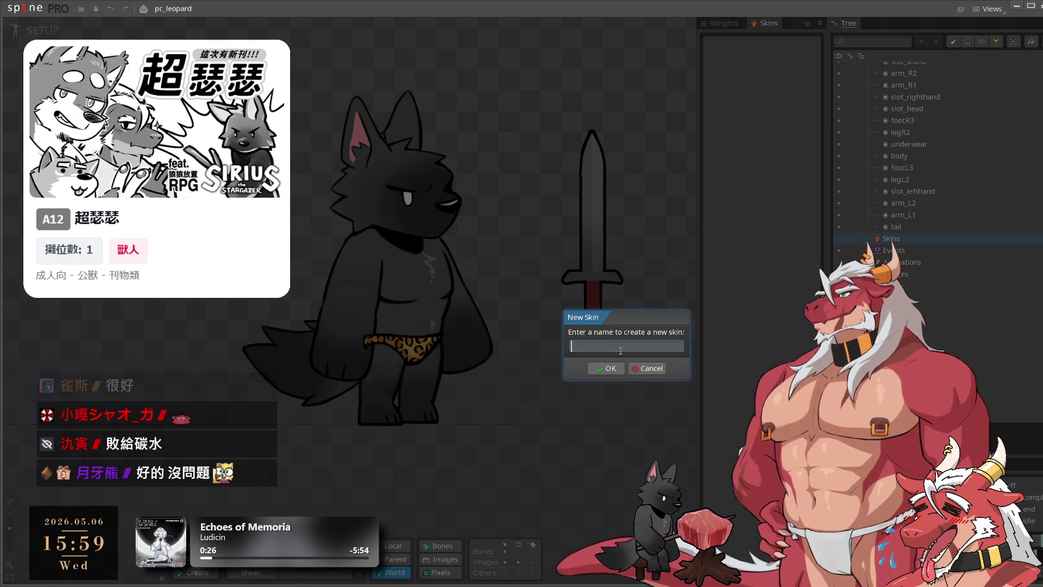
type("N")
key("Return")
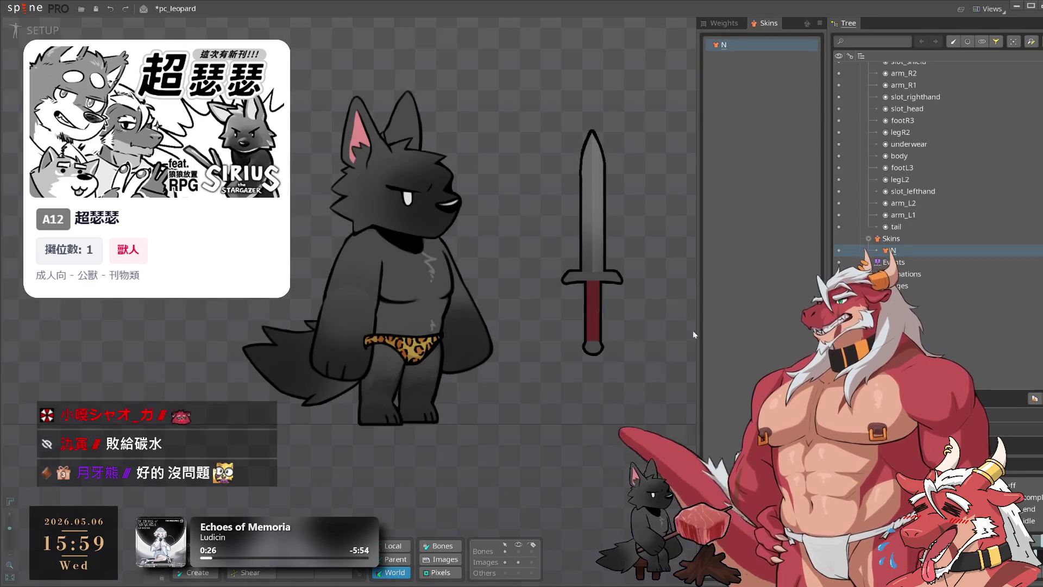
Rename the new skin from 'N' to 'normal'.
key("F2")
type("o")
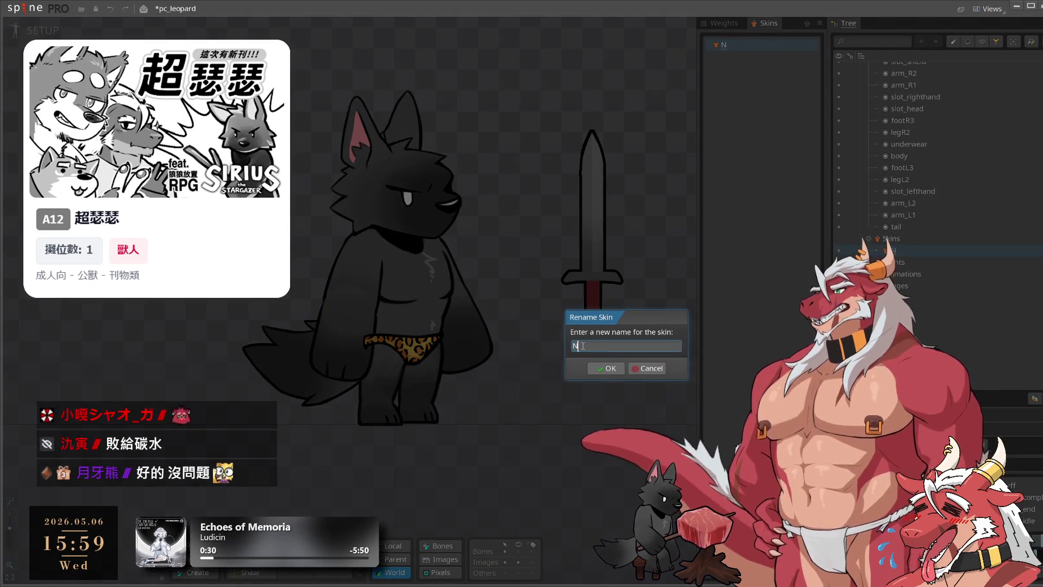
type("rmal")
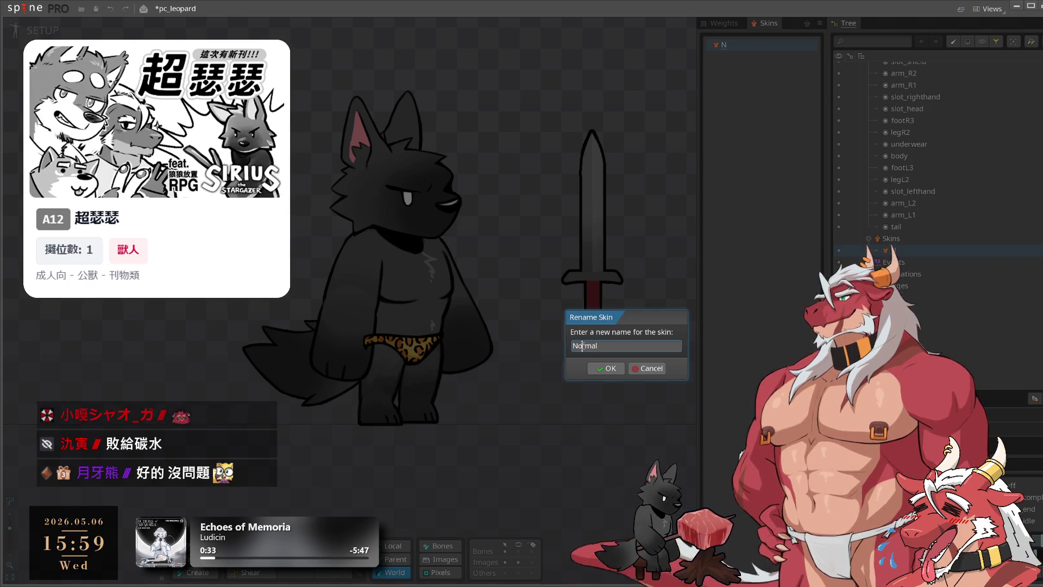
key("Return")
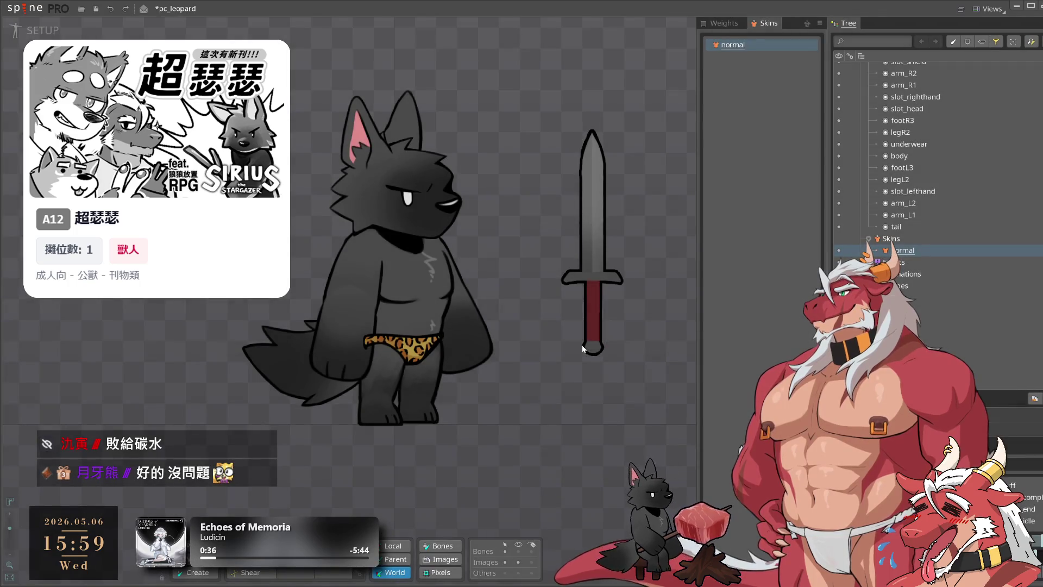
scroll(929, 326, "up", 5)
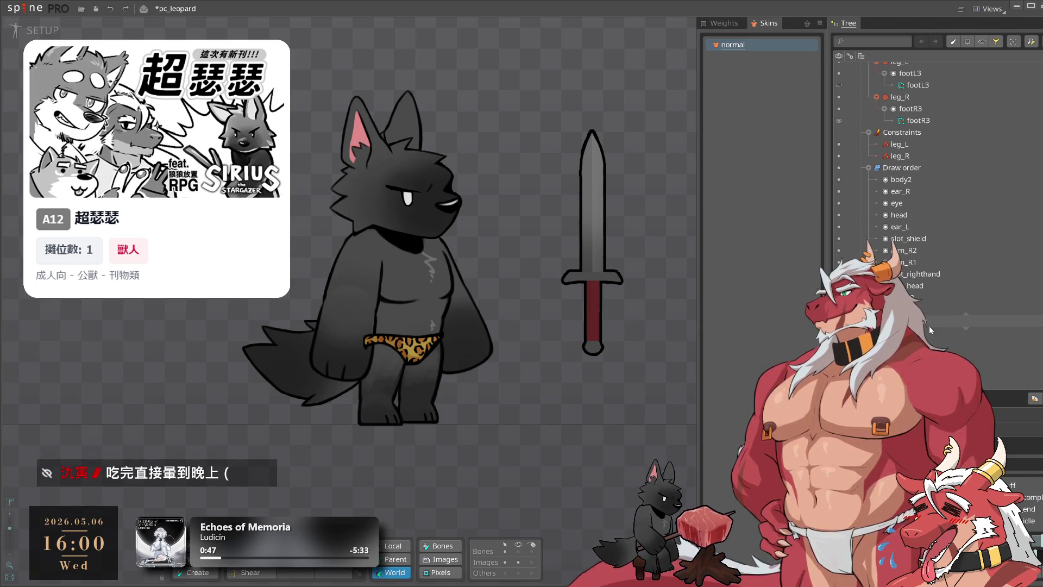
Move N/underwear under the underwear slot's placeholder in the Tree.
scroll(935, 309, "up", 4)
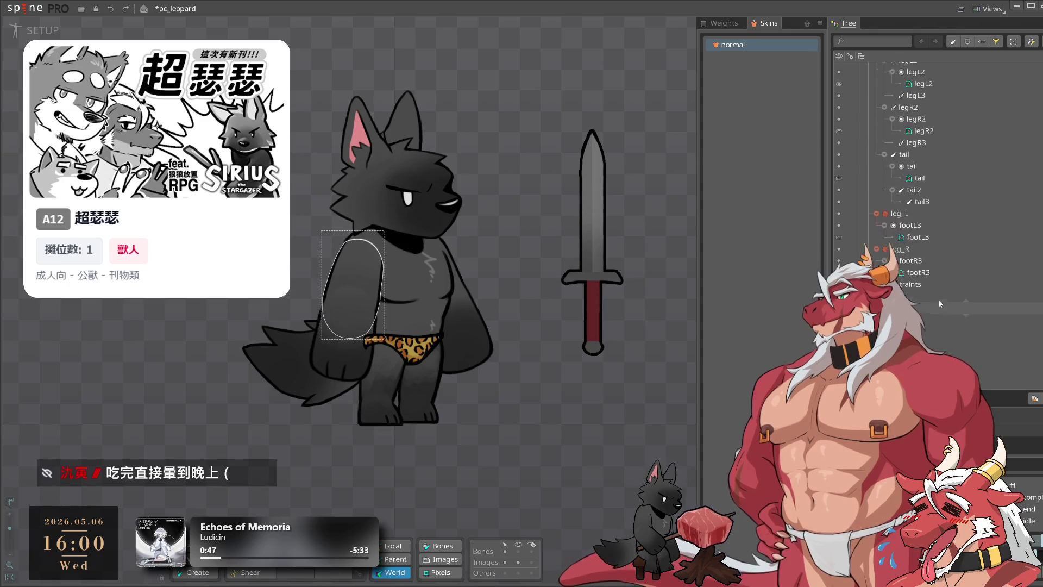
scroll(950, 318, "up", 10)
left_click(962, 174)
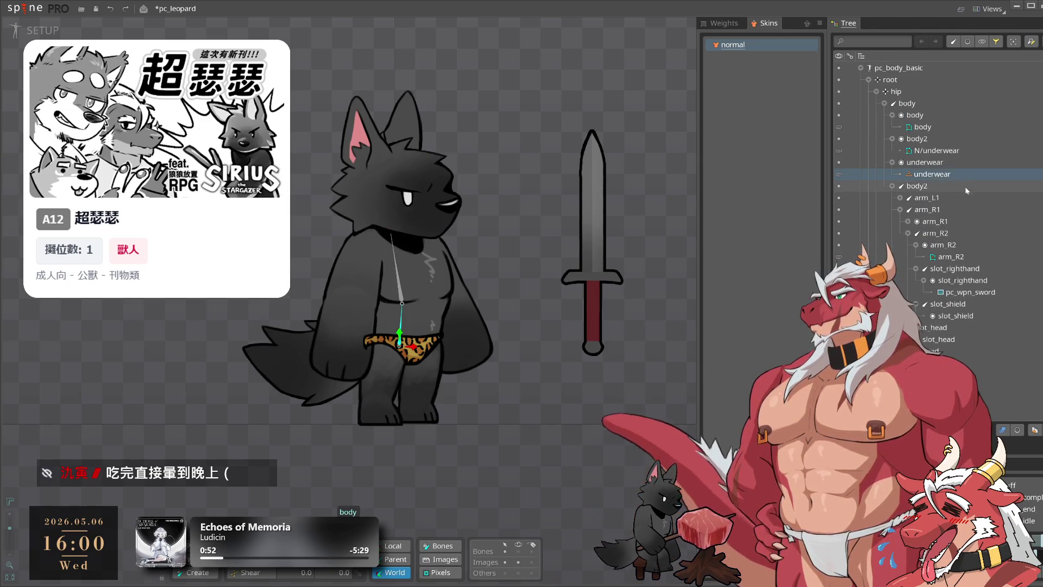
left_click(431, 346)
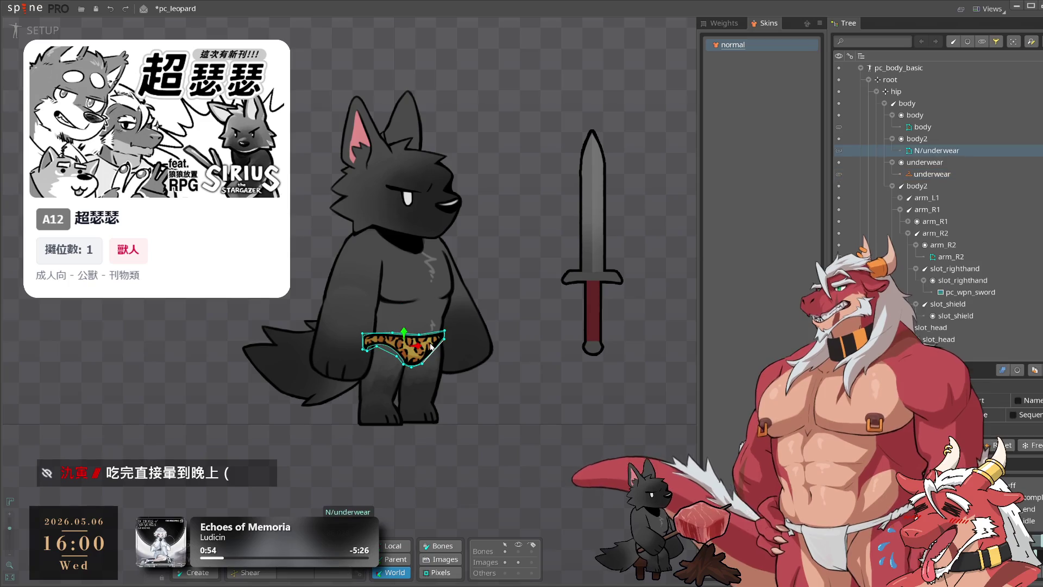
left_click_drag(937, 150, 933, 162)
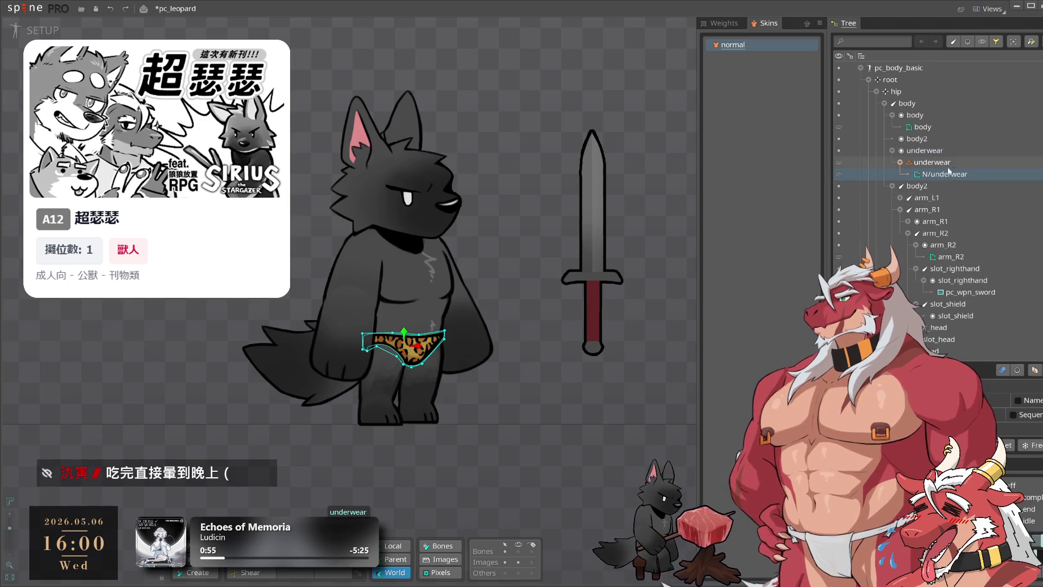
Delete the empty body2 slot and check the underwear slot's attachments.
left_click(937, 139)
key("Delete")
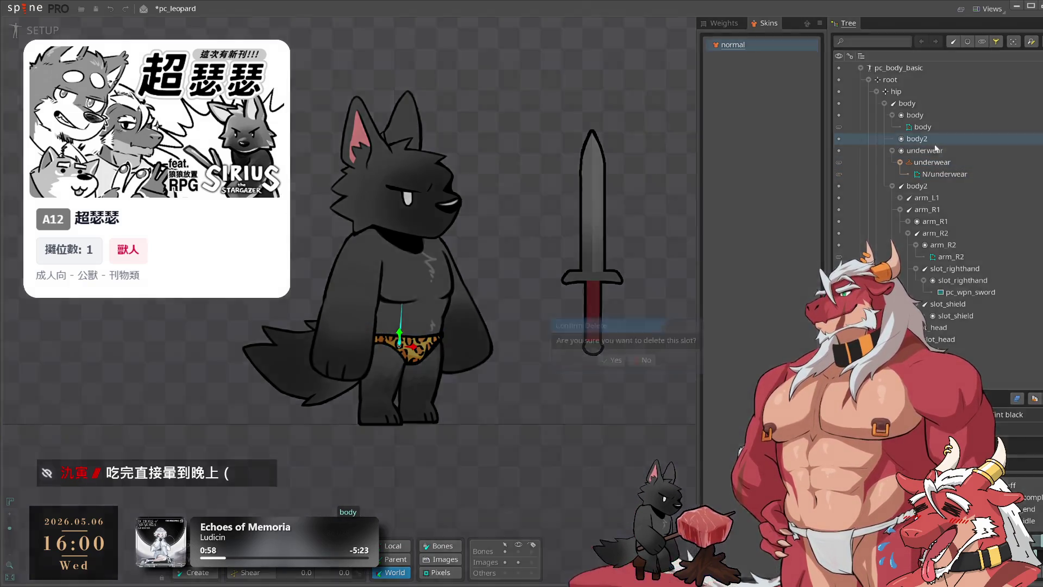
left_click(612, 360)
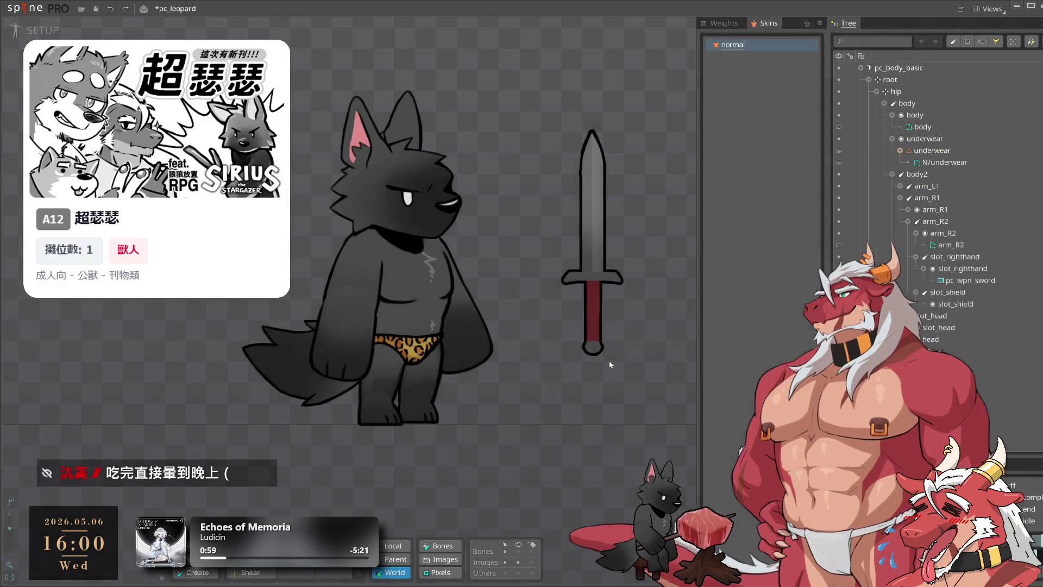
left_click(961, 162)
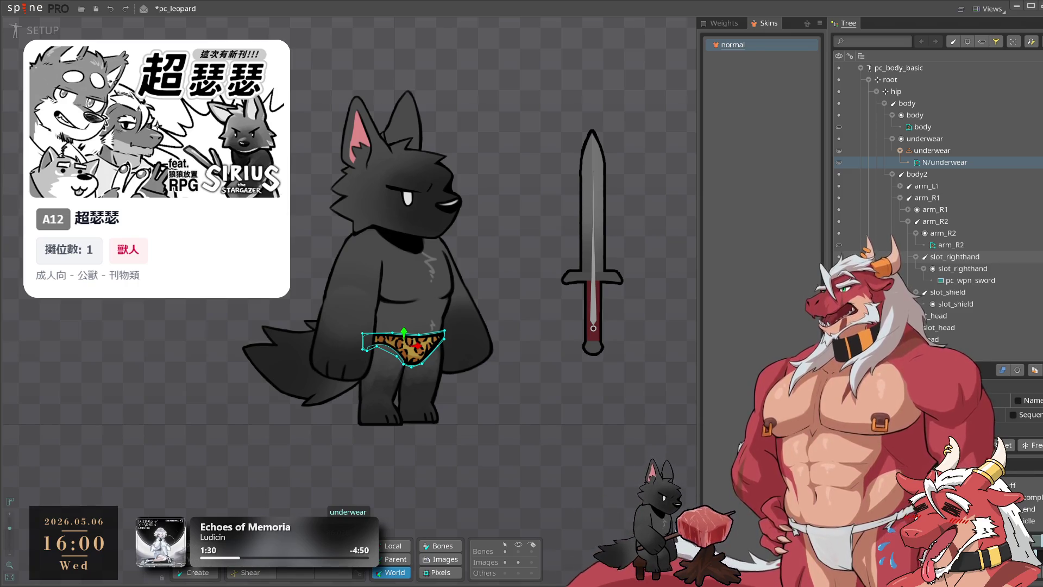
left_click(932, 151)
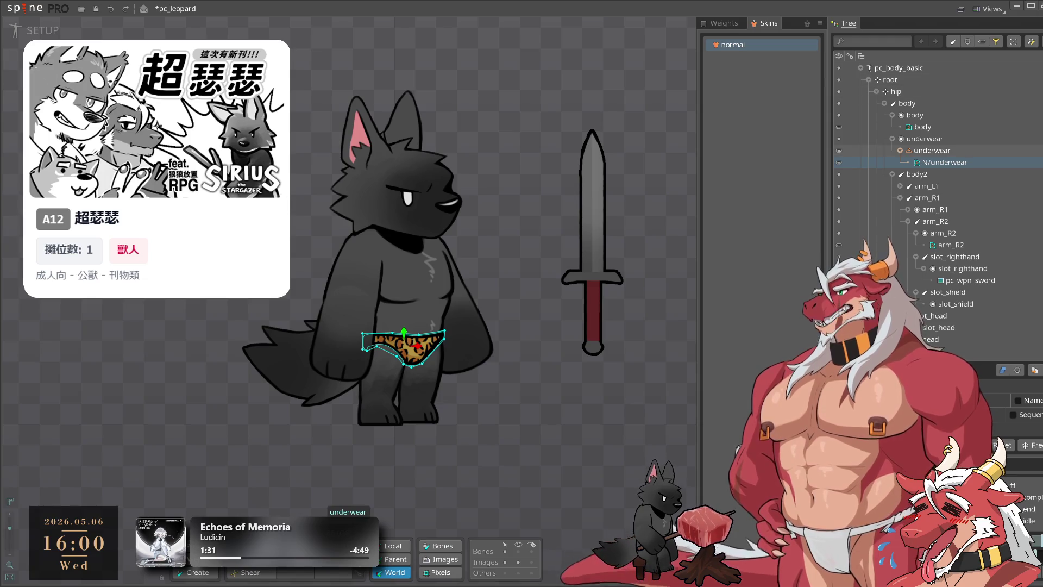
scroll(955, 231, "down", 6)
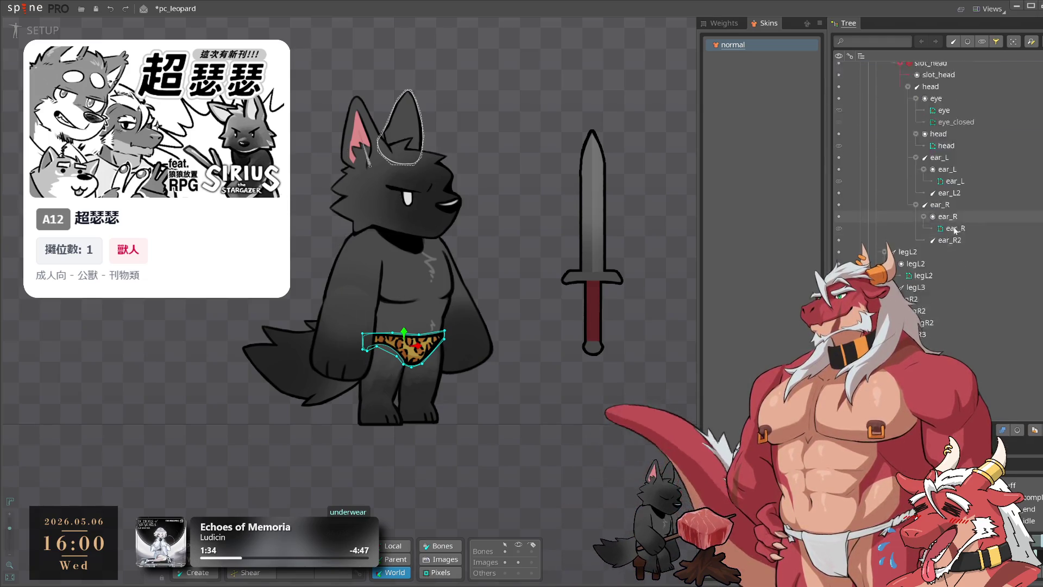
scroll(955, 231, "up", 6)
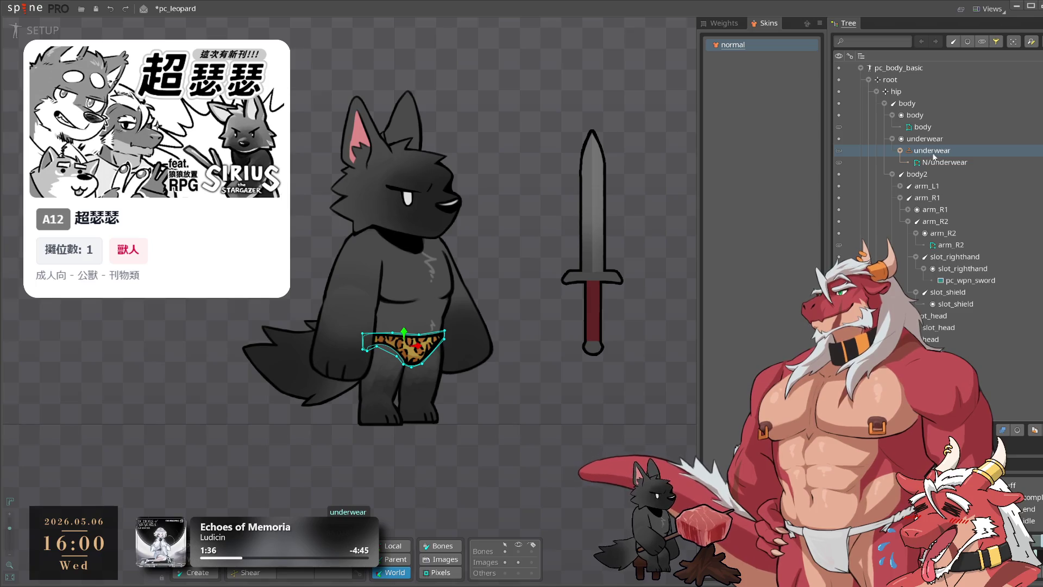
Duplicate the normal skin as a new skin named 'pink'.
mouse_move(937, 154)
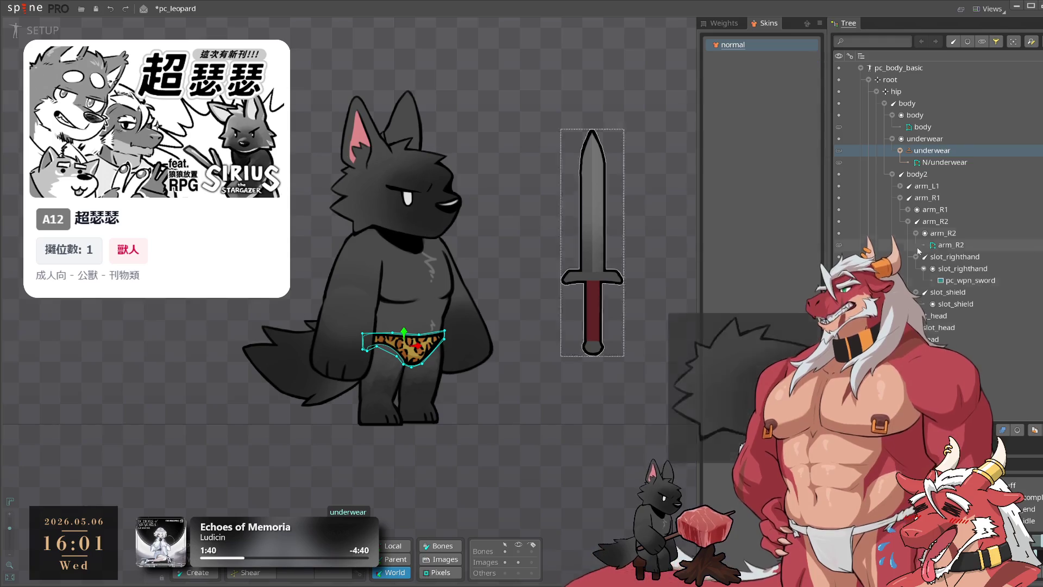
key("ctrl+d")
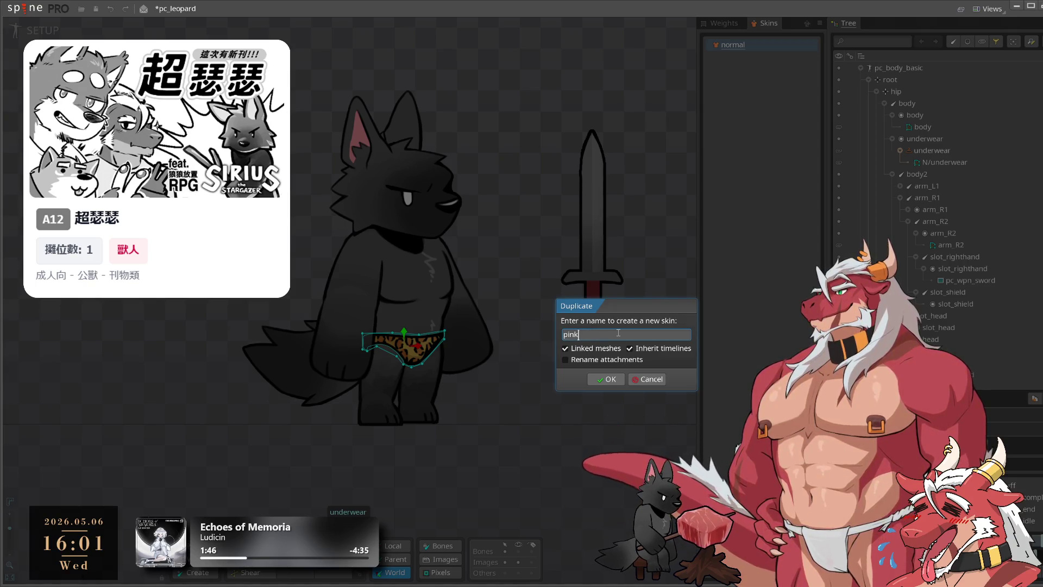
key("Return")
left_click(909, 209)
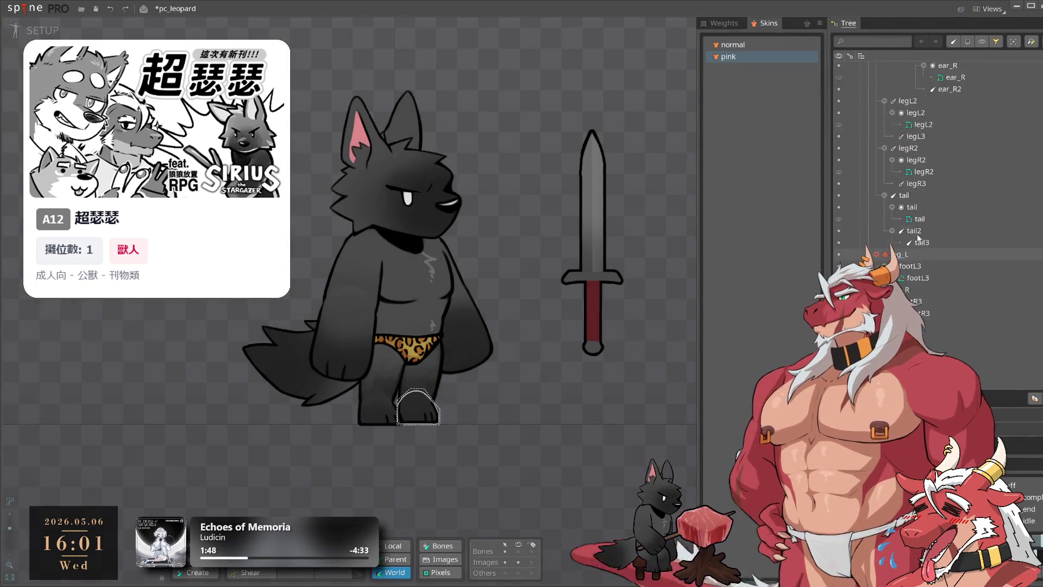
Rename the pink skin's N/underwear attachment to P/underwear.
left_click(941, 157)
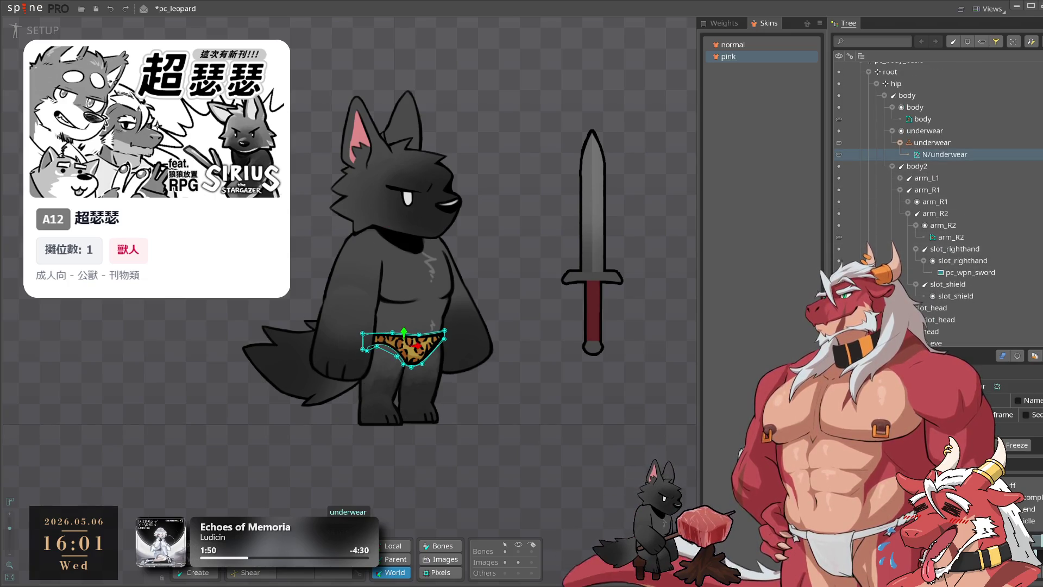
double_click(929, 157)
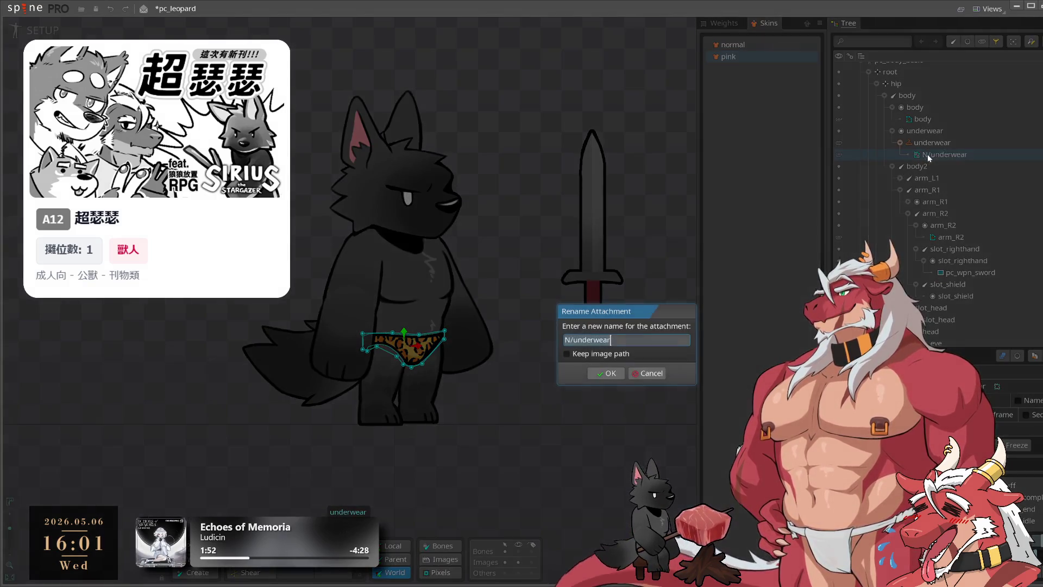
left_click(571, 340)
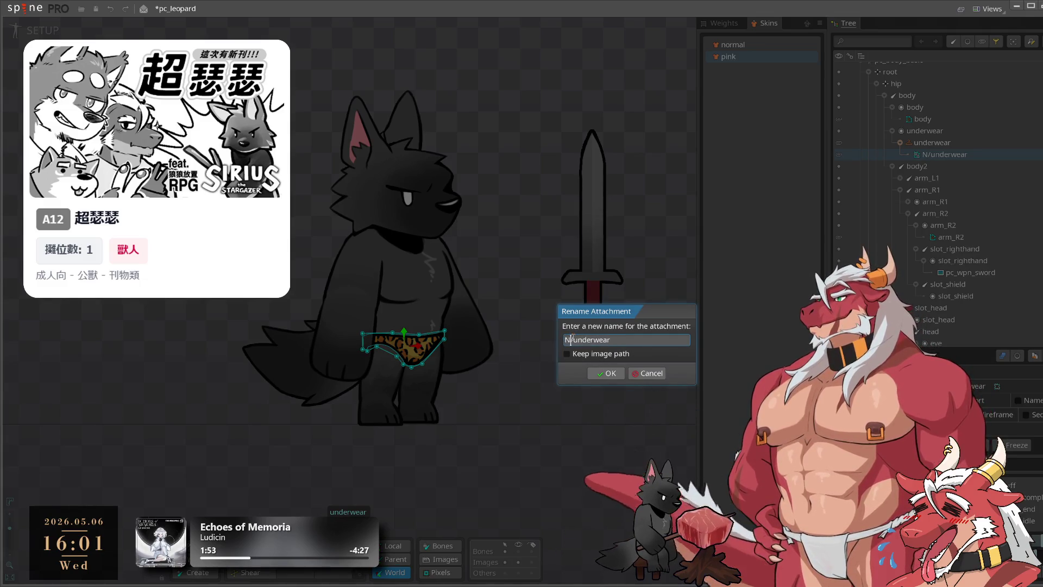
key("BackSpace")
type("P")
left_click(613, 374)
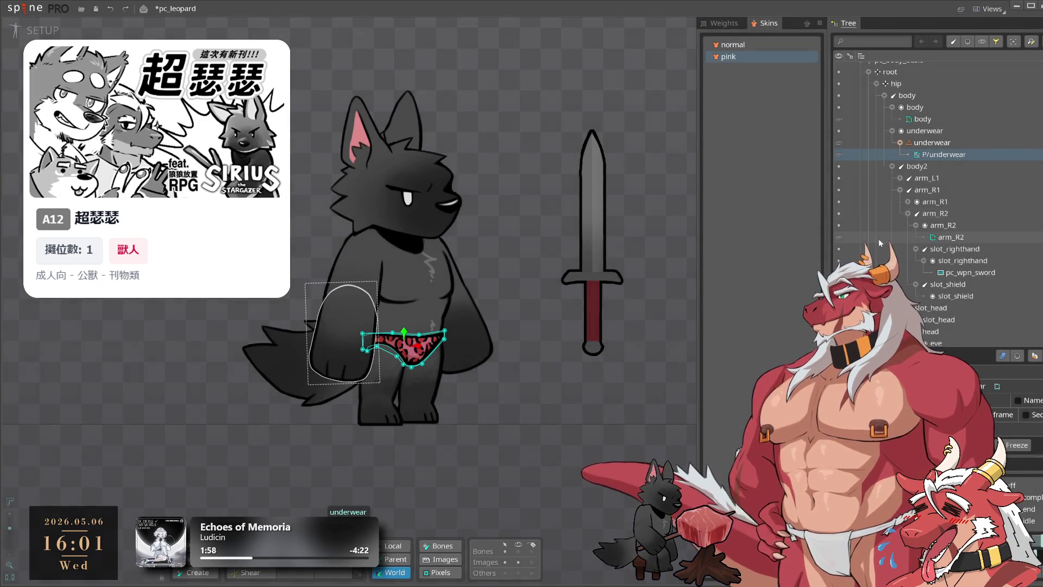
Select the P/underwear attachment under the underwear placeholder and save the project.
left_click(923, 131)
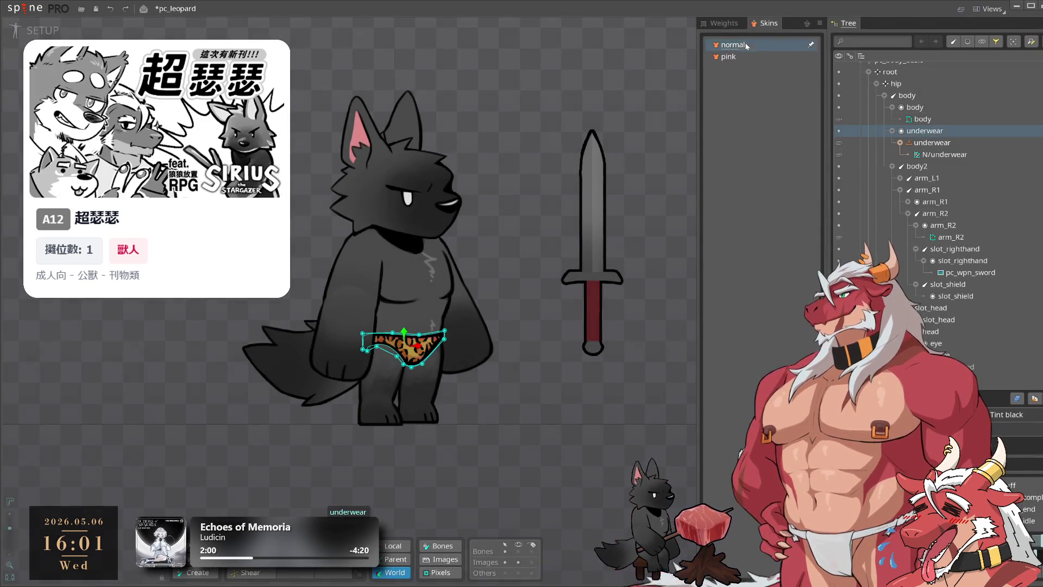
left_click(936, 155)
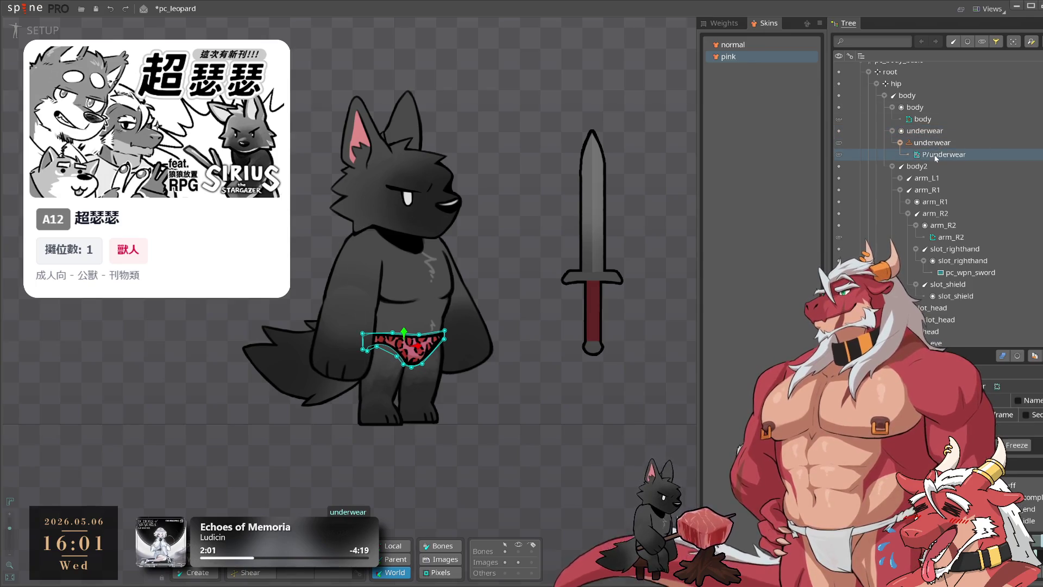
mouse_move(940, 157)
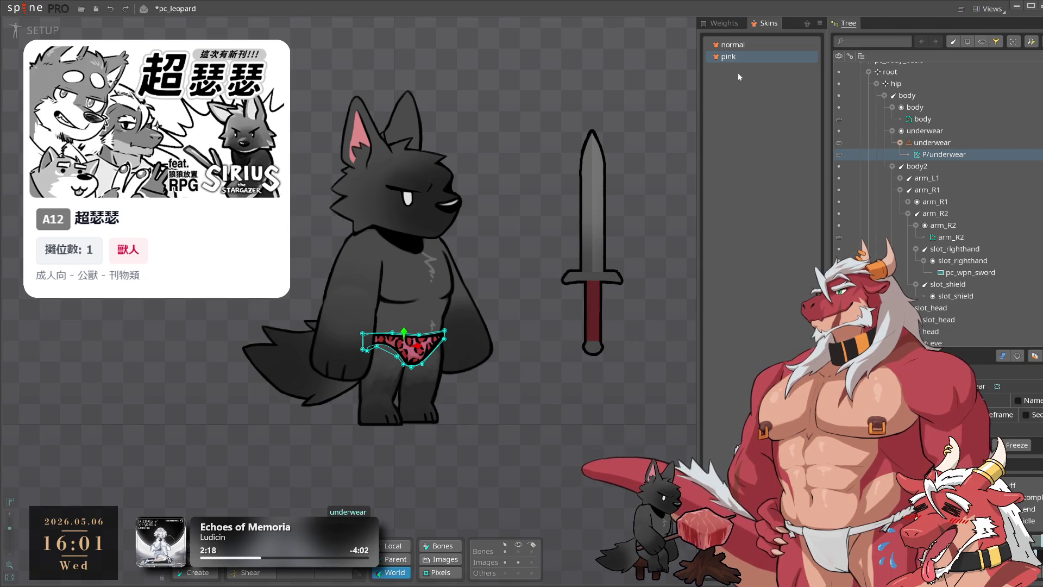
key("ctrl+s")
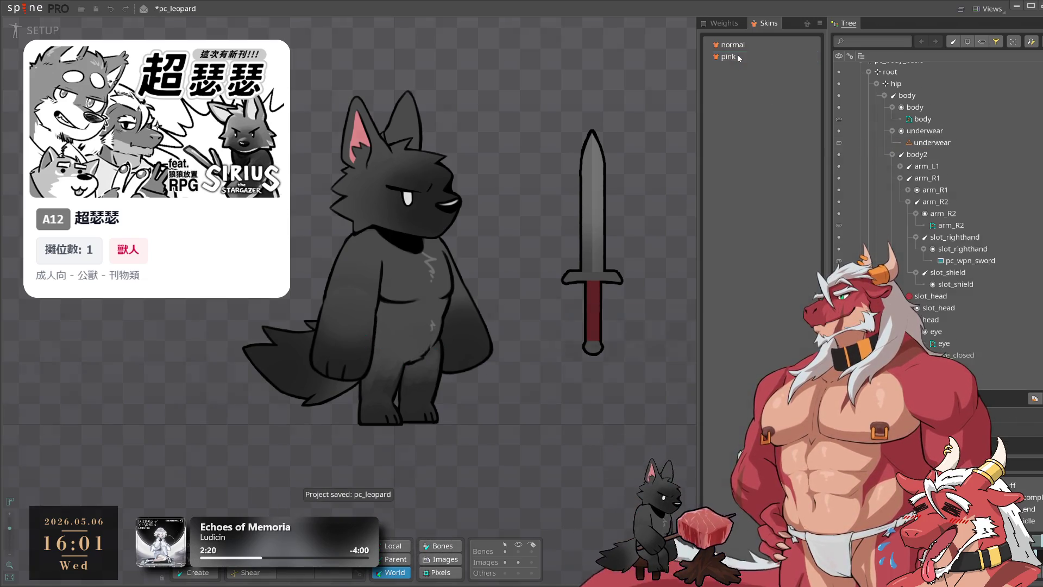
Duplicate the pink skin and name the copy 'blue'.
key("ctrl+d")
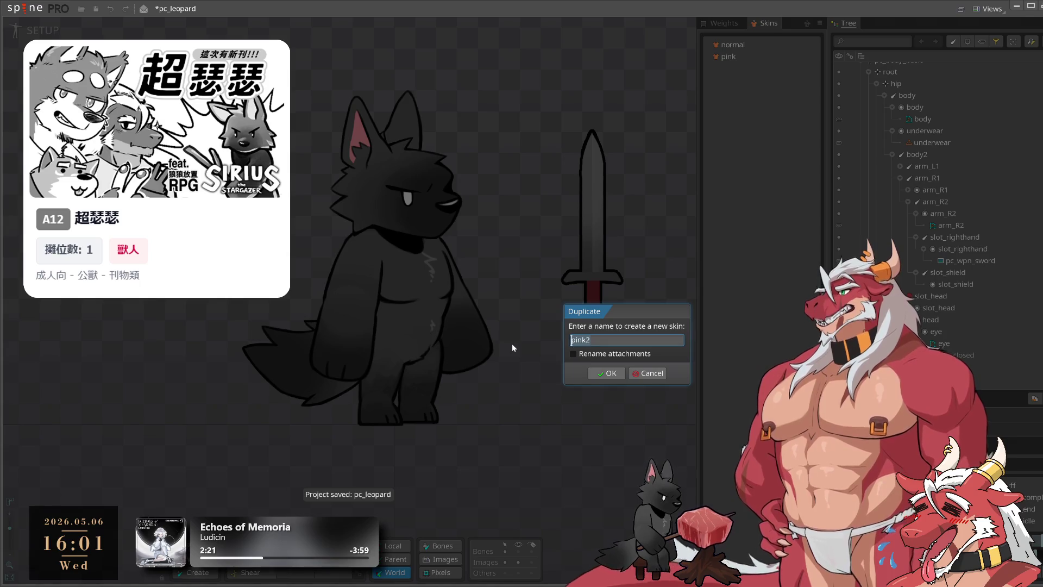
key("BackSpace")
key("BackSpace")
key("BackSpace")
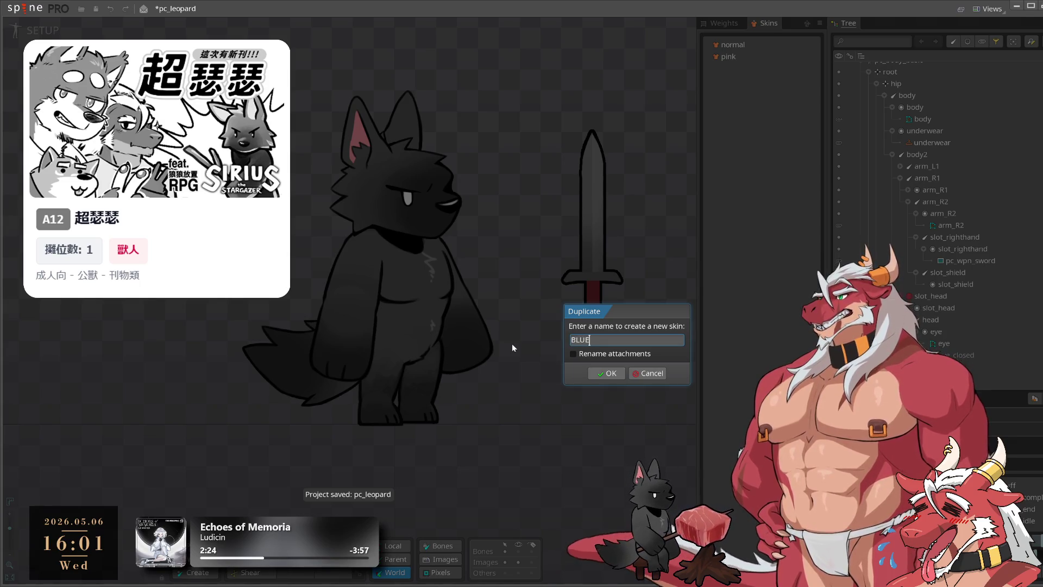
type("blue")
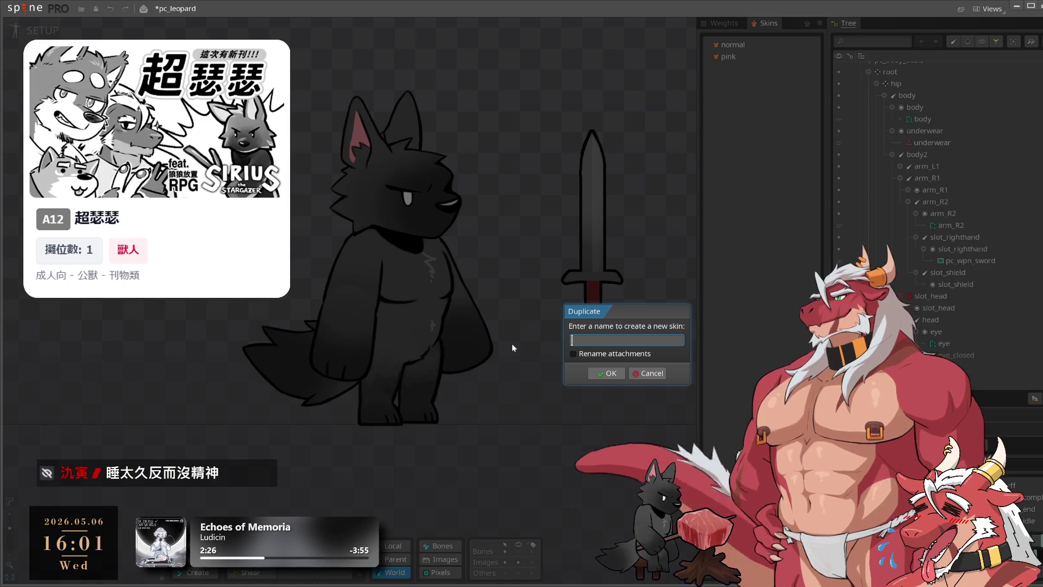
key("Return")
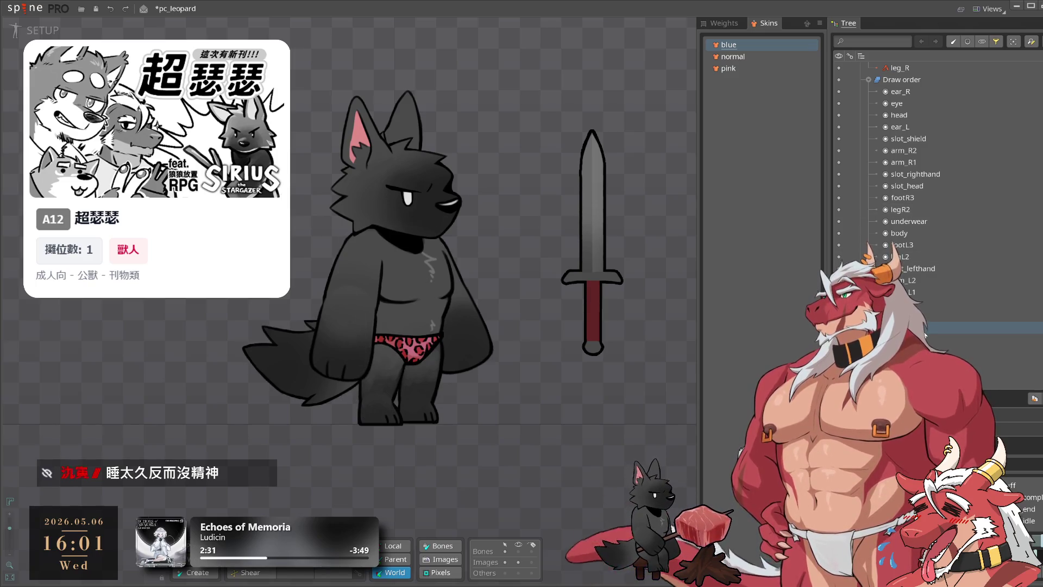
scroll(954, 289, "up", 5)
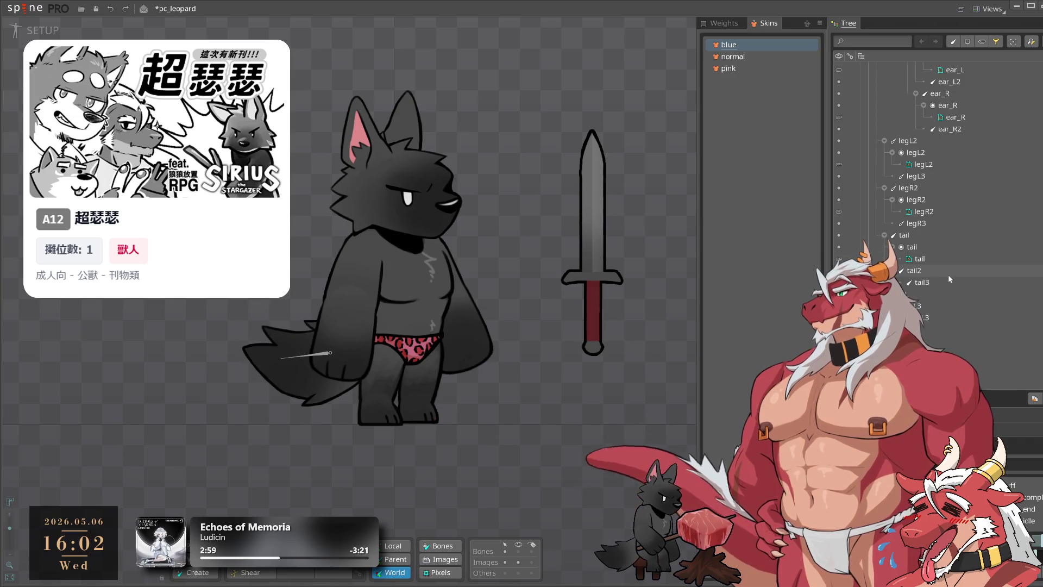
Rename the blue skin's P/underwear attachment to B/underwear, then duplicate the blue skin.
scroll(955, 288, "up", 1)
scroll(955, 288, "up", 5)
left_click(951, 162)
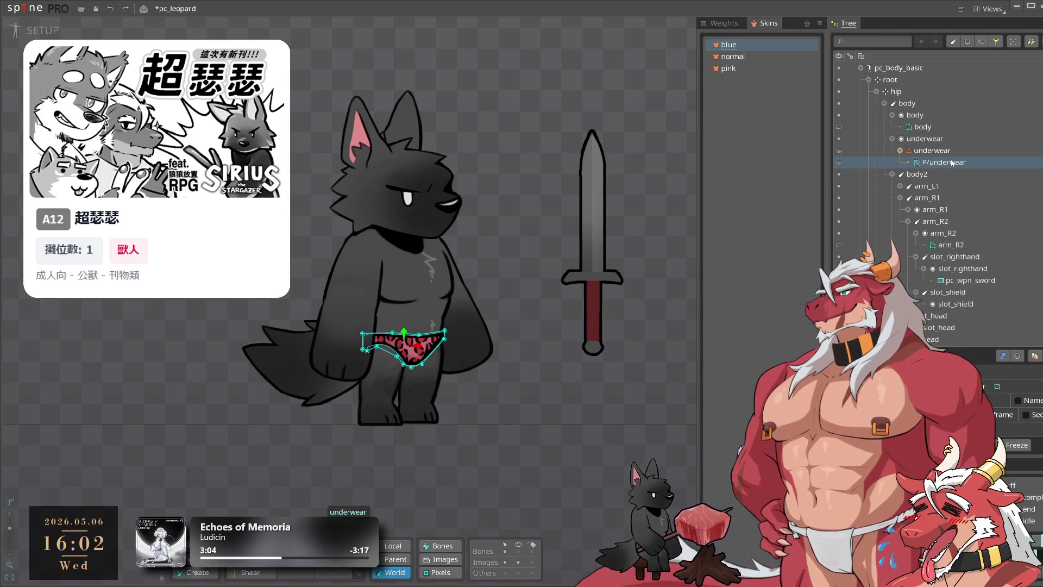
mouse_move(952, 162)
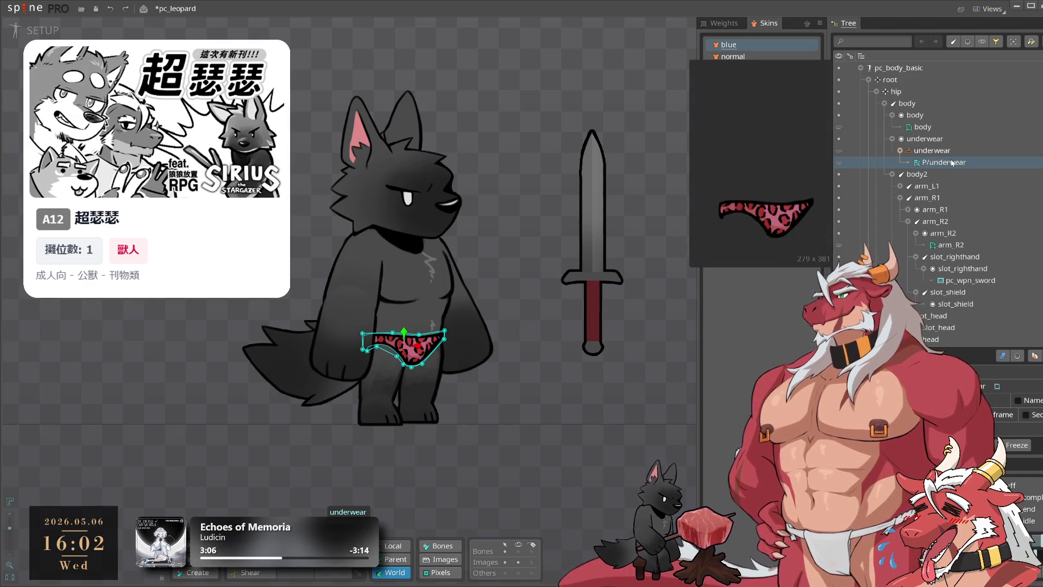
double_click(951, 162)
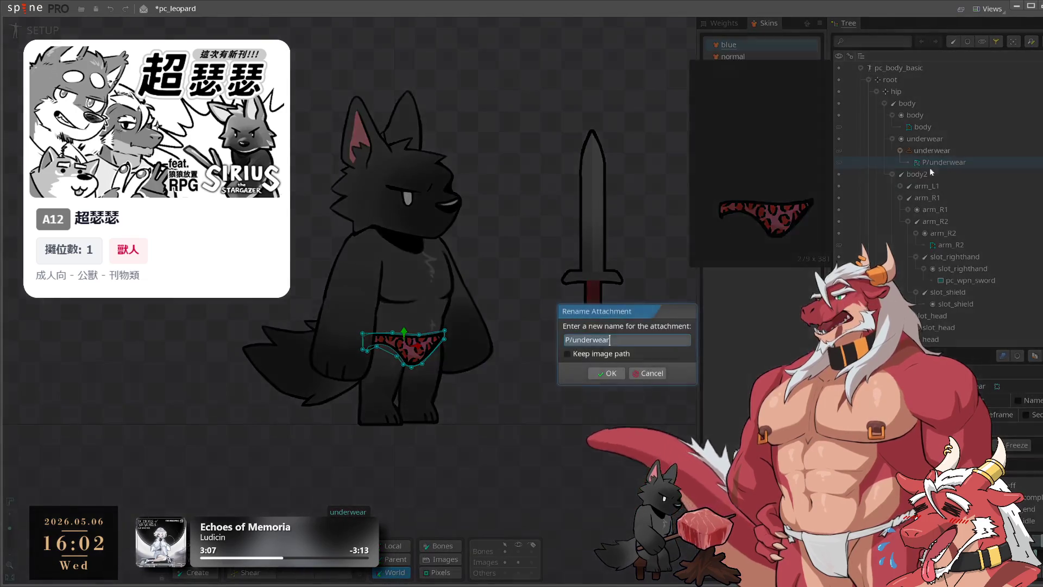
left_click(575, 339)
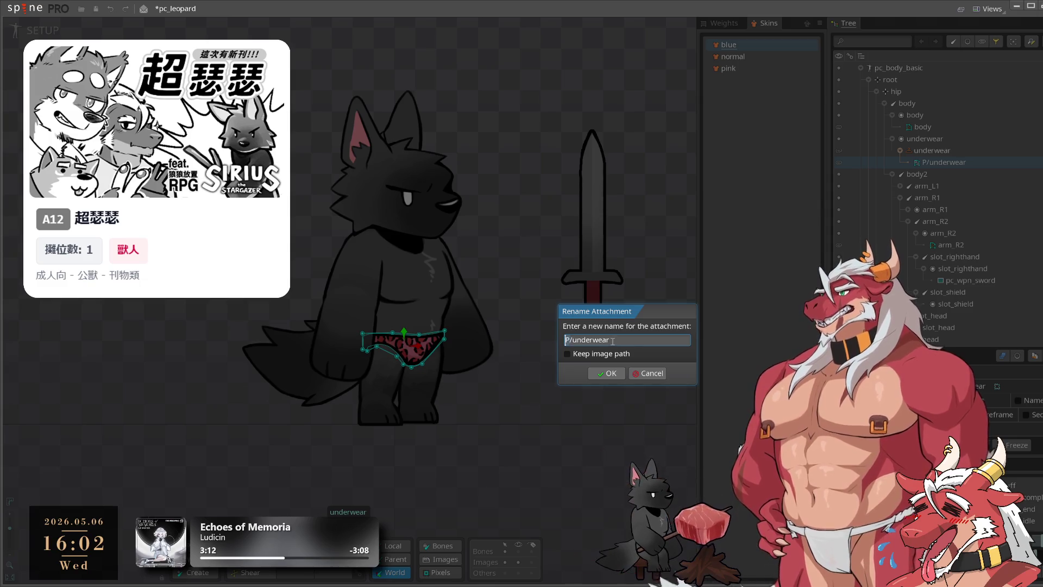
key("Delete")
type("b")
key("BackSpace")
type("B")
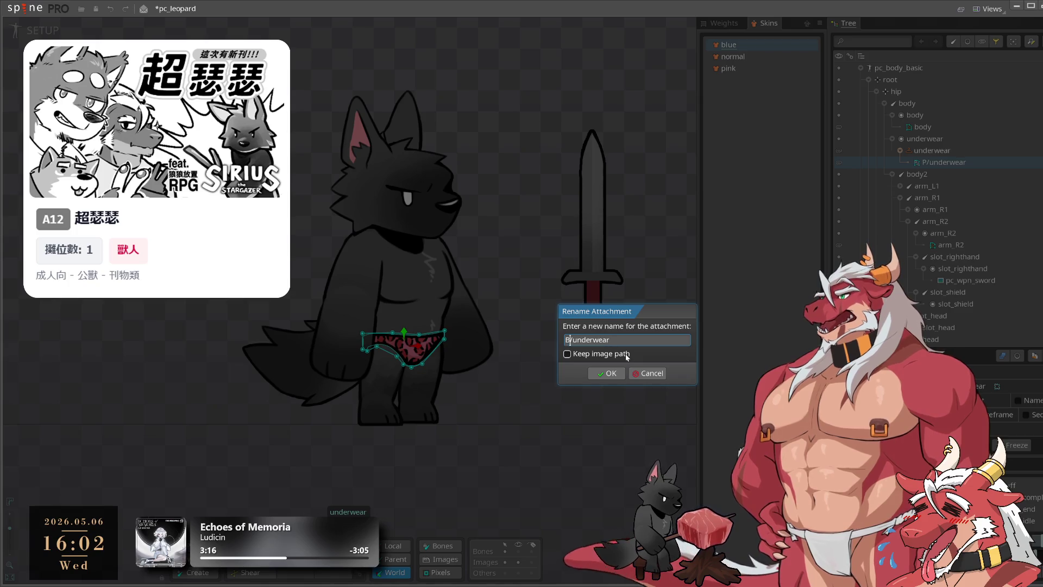
left_click(621, 375)
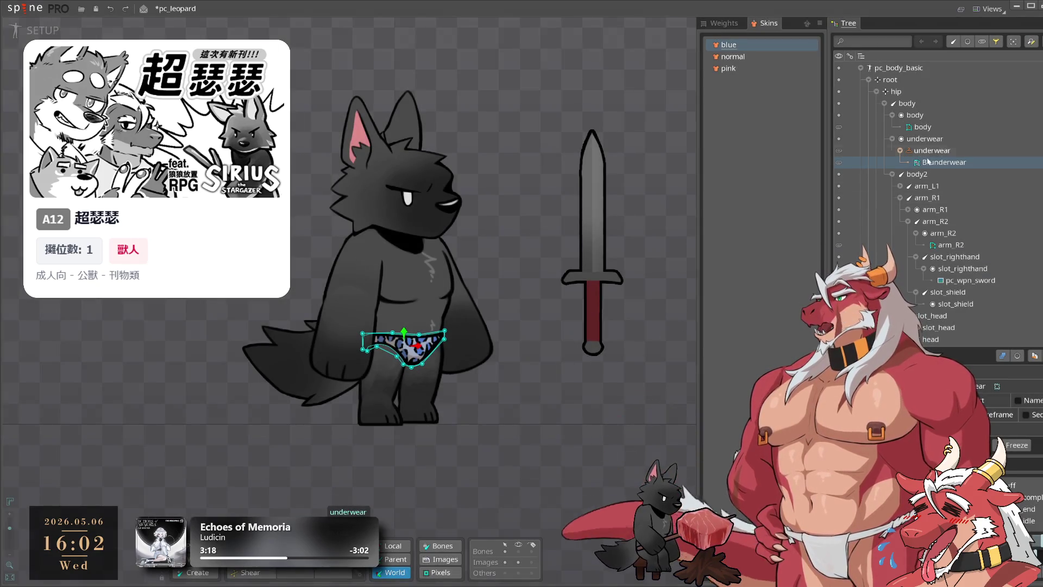
left_click(728, 44)
left_click(772, 430)
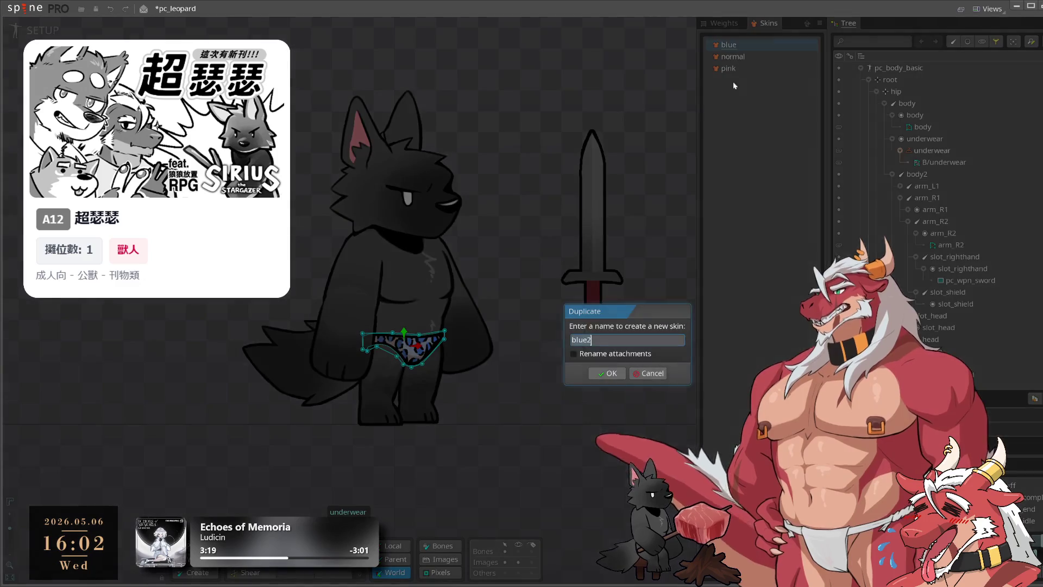
Rename the blue2 copy to 'golden' and show it on the wolf.
key("Return")
double_click(737, 56)
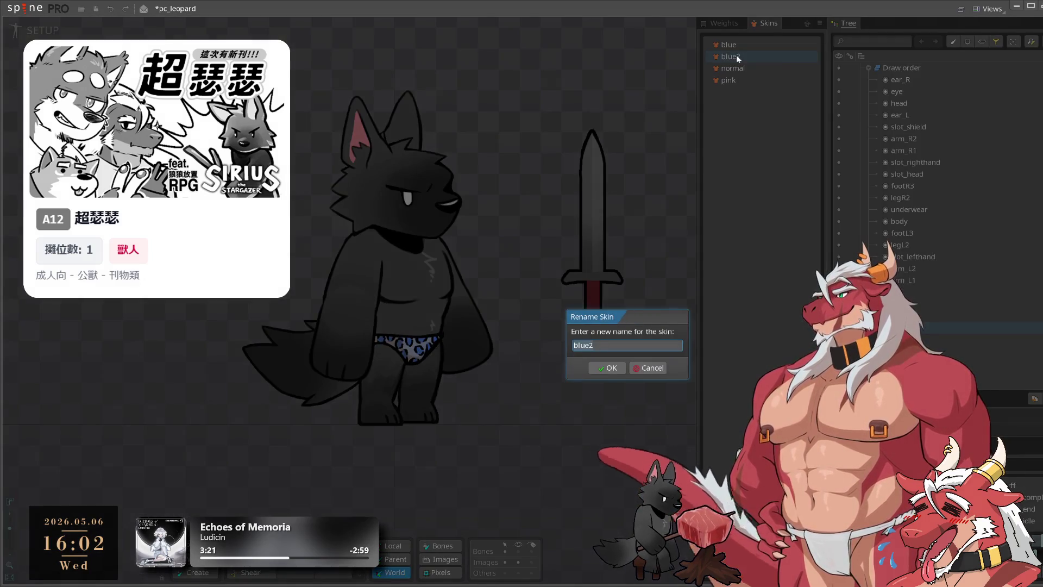
type("g")
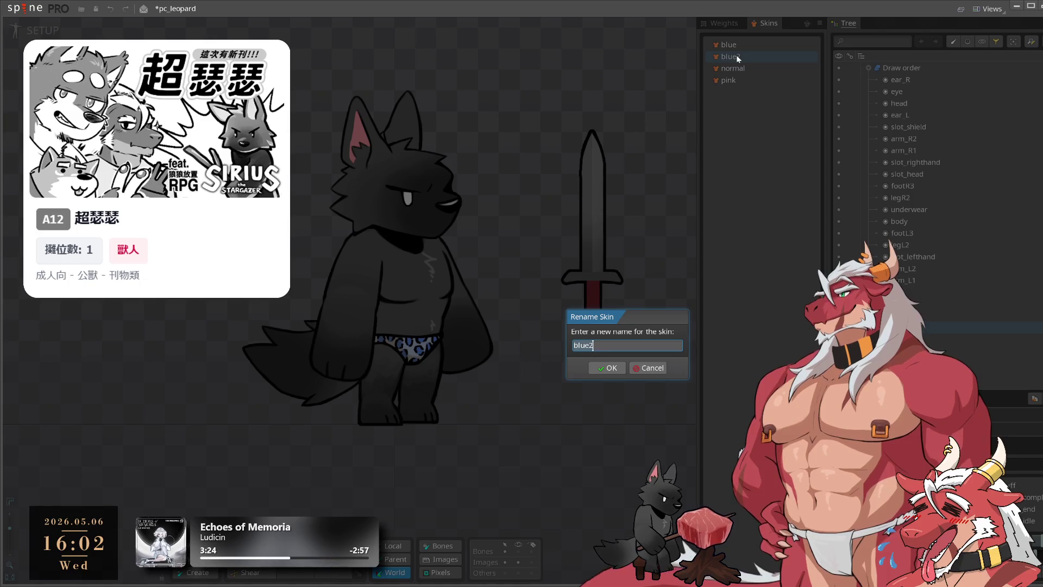
type("o")
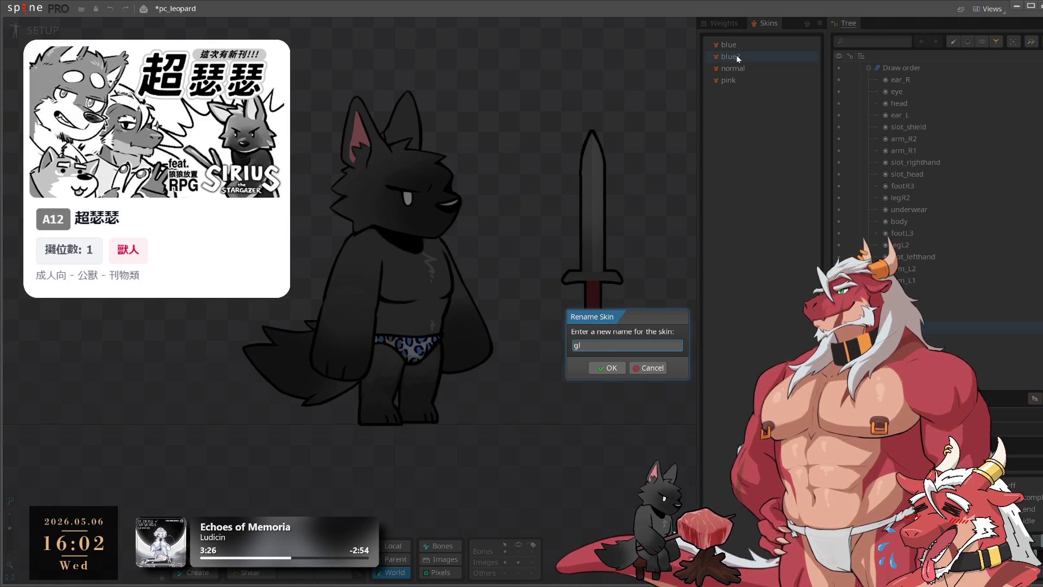
type("lden")
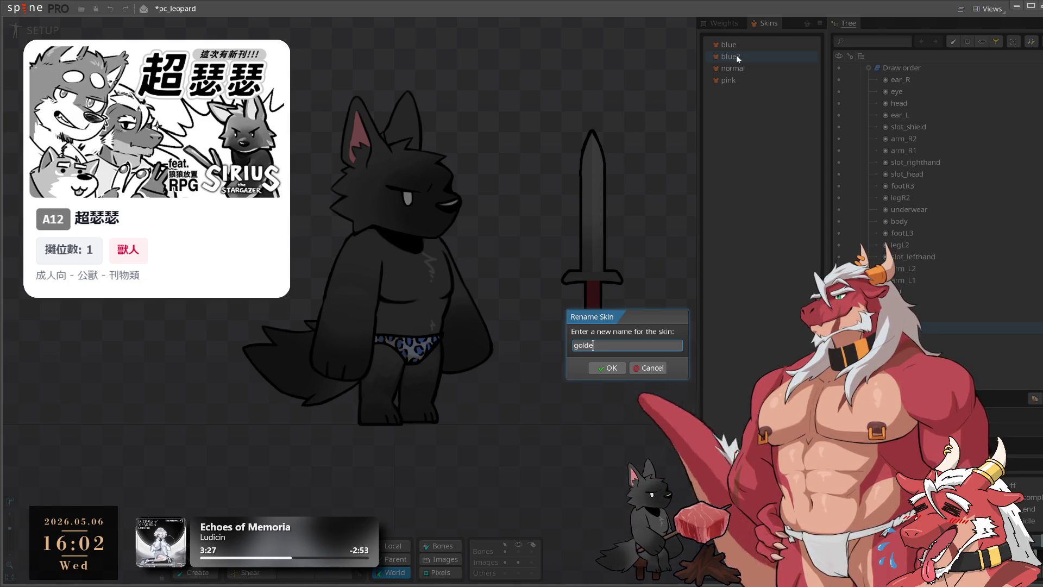
key("Return")
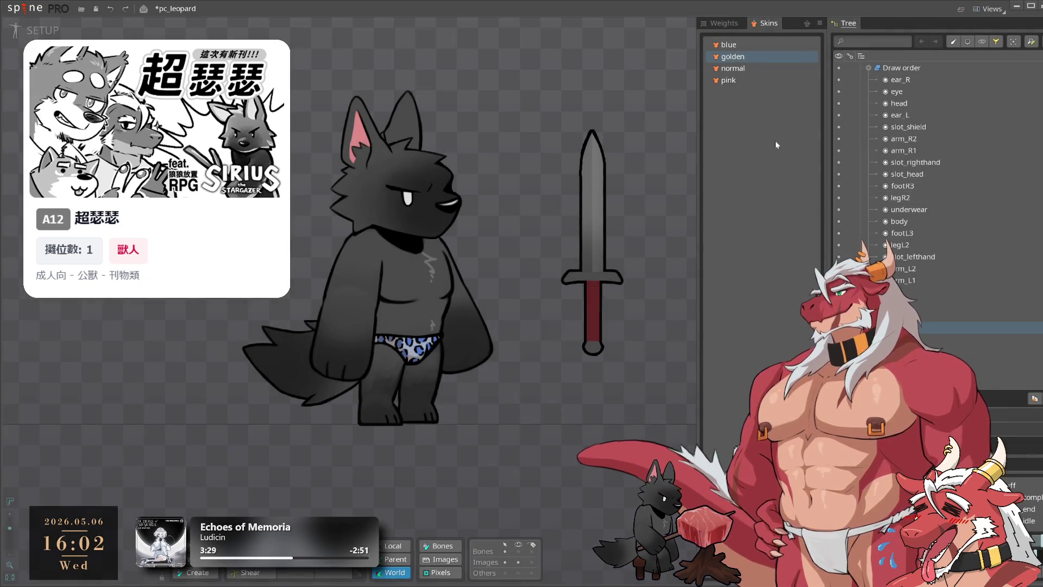
scroll(990, 298, "up", 6)
scroll(990, 296, "up", 8)
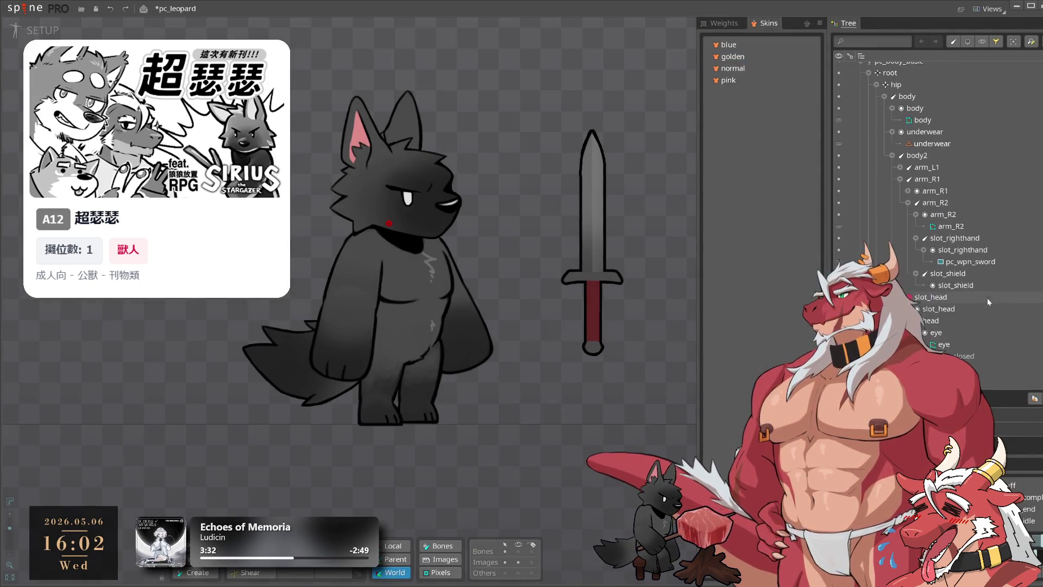
left_click(740, 57)
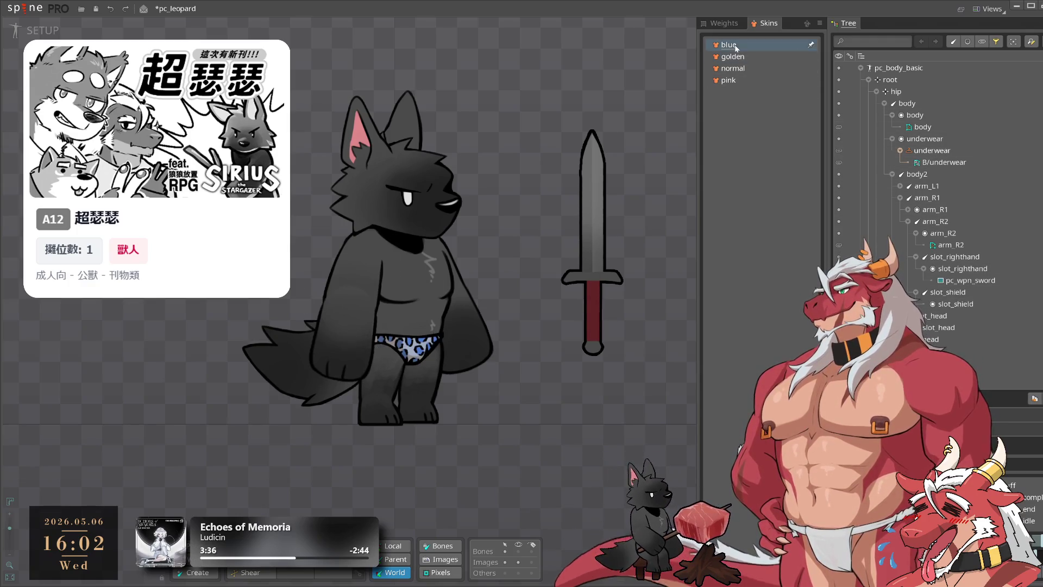
Rename the golden skin's B/underwear attachment to G/underwear.
left_click(944, 162)
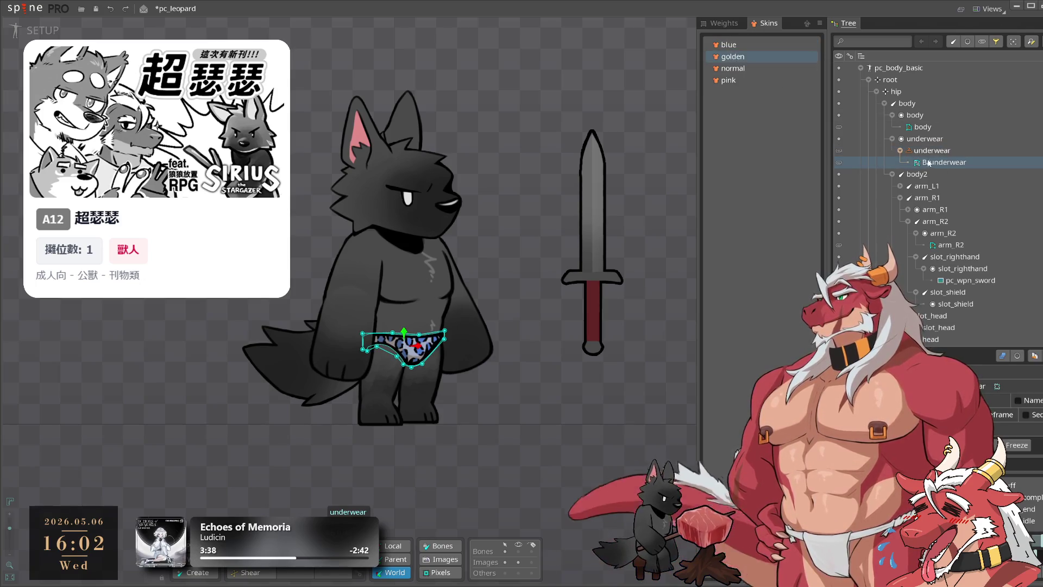
key("F2")
left_click(571, 339)
key("BackSpace")
type("g/underwear")
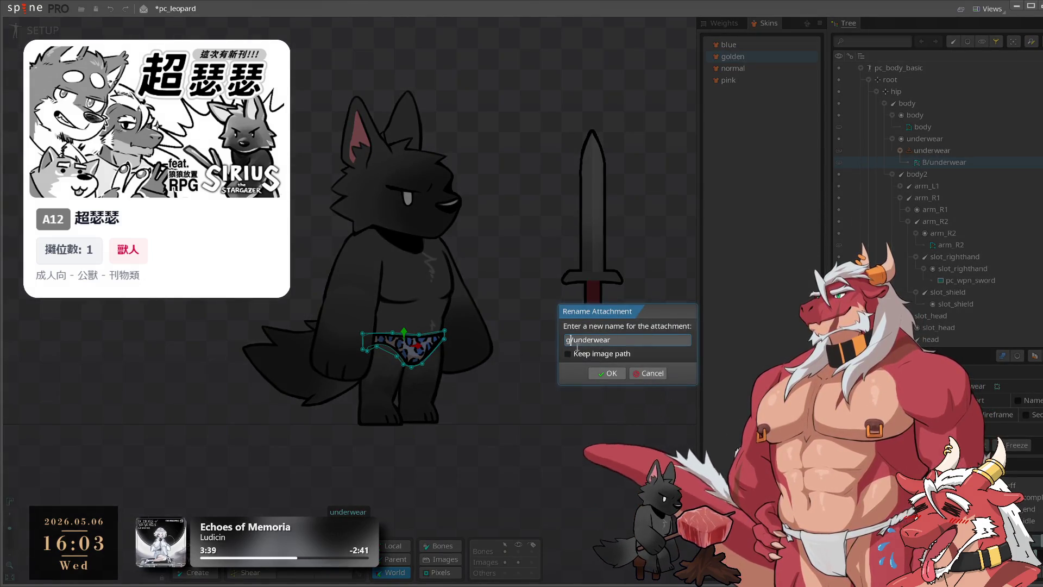
key("BackSpace")
type("G")
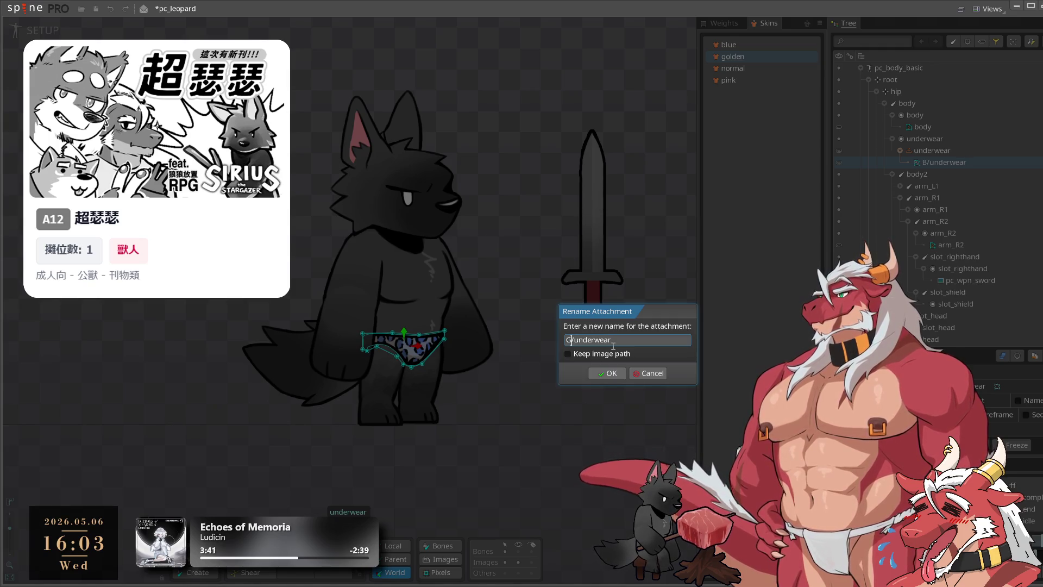
left_click(604, 375)
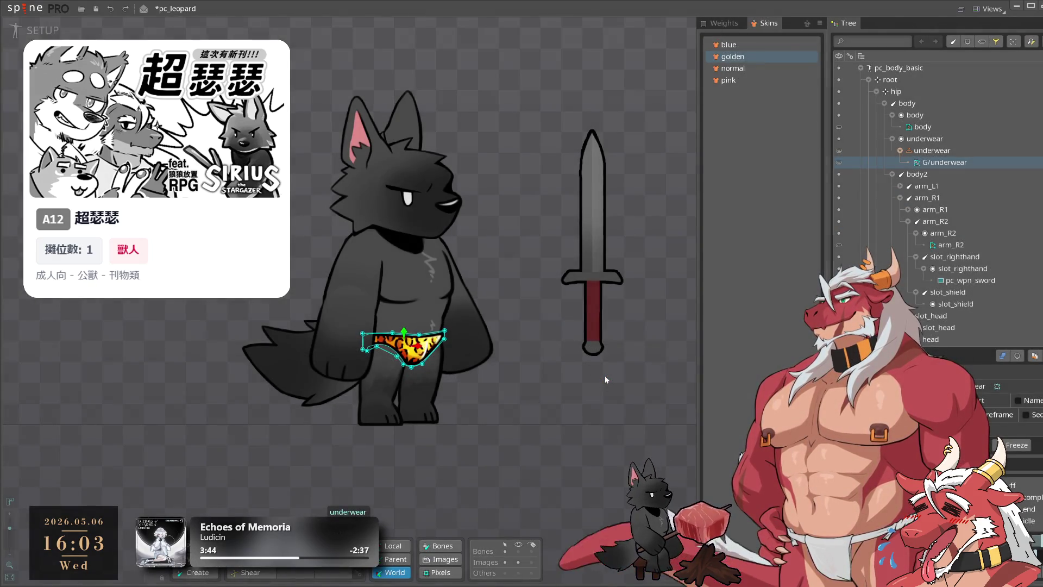
Recentre the wolf and sword, then preview the normal and blue skins' leopard briefs.
scroll(508, 419, "down", 2)
left_click_drag(417, 357, 484, 392)
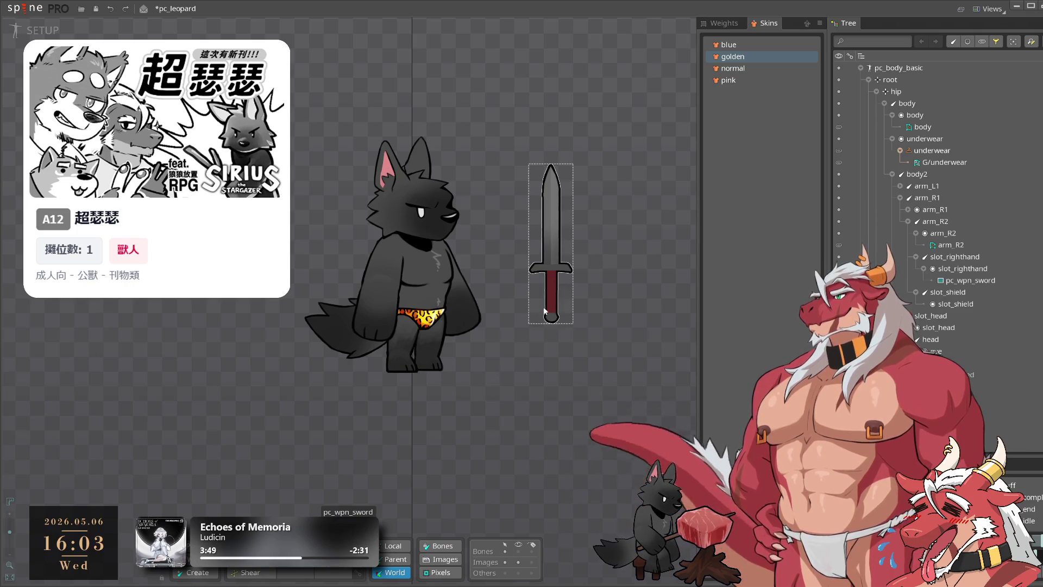
scroll(497, 252, "up", 1)
left_click_drag(549, 264, 633, 334)
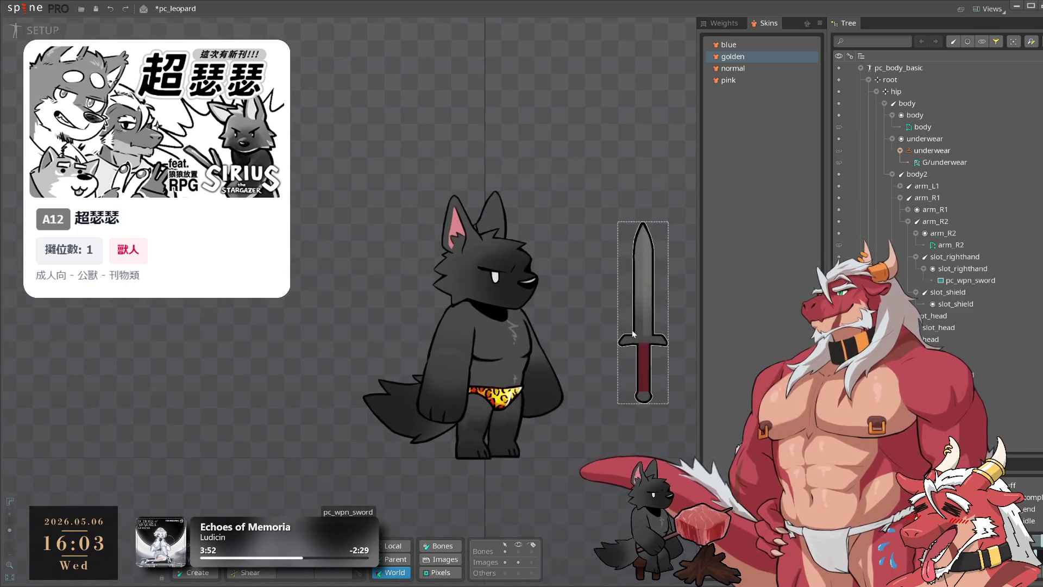
left_click(746, 79)
left_click(745, 68)
left_click(744, 44)
Compare the golden, normal and blue briefs, finish on the pink skin, and save.
left_click(742, 57)
left_click(738, 69)
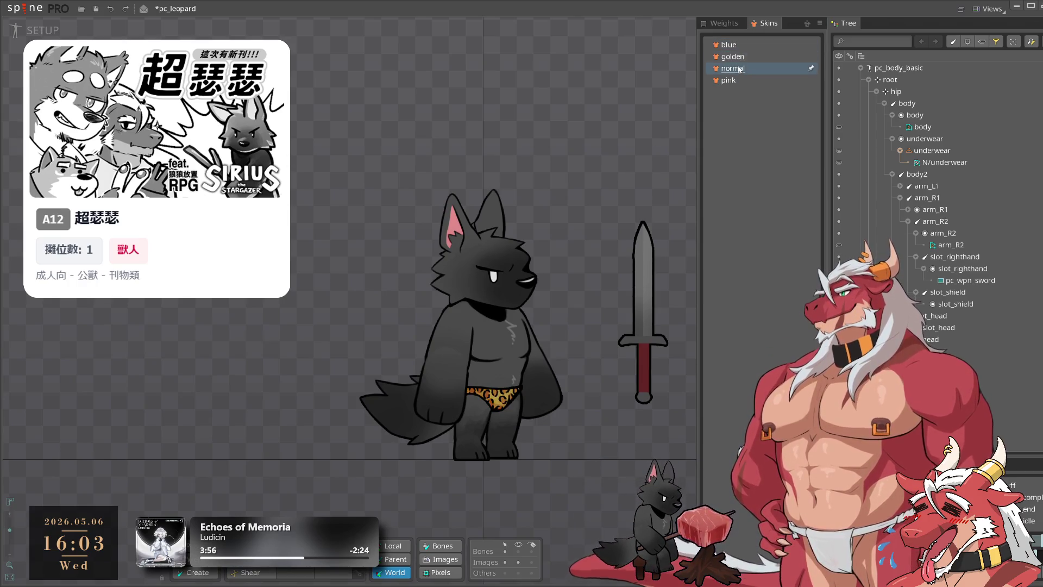
left_click(741, 57)
left_click(741, 45)
left_click(742, 57)
left_click(730, 80)
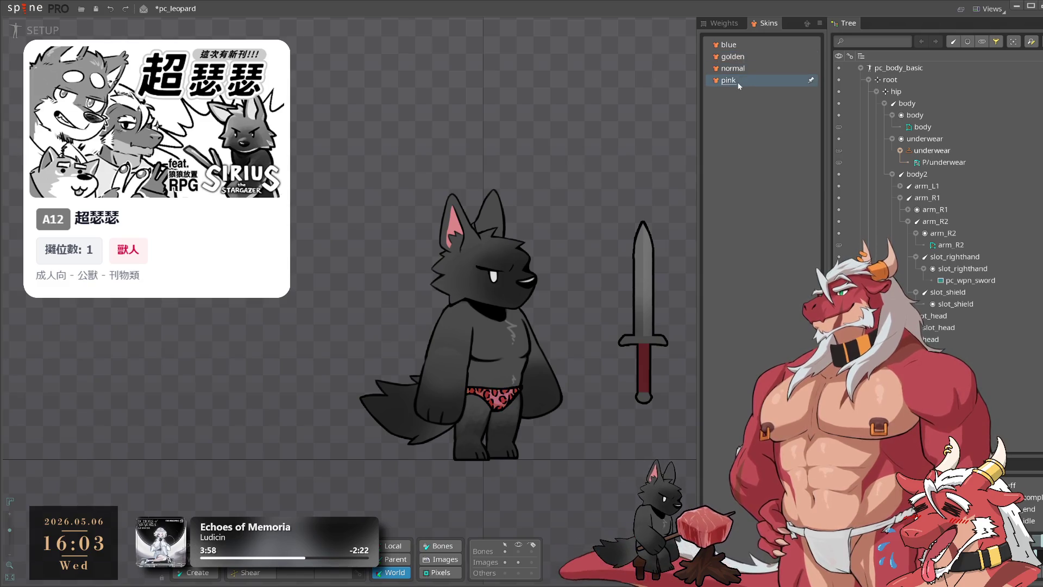
key("ctrl+s")
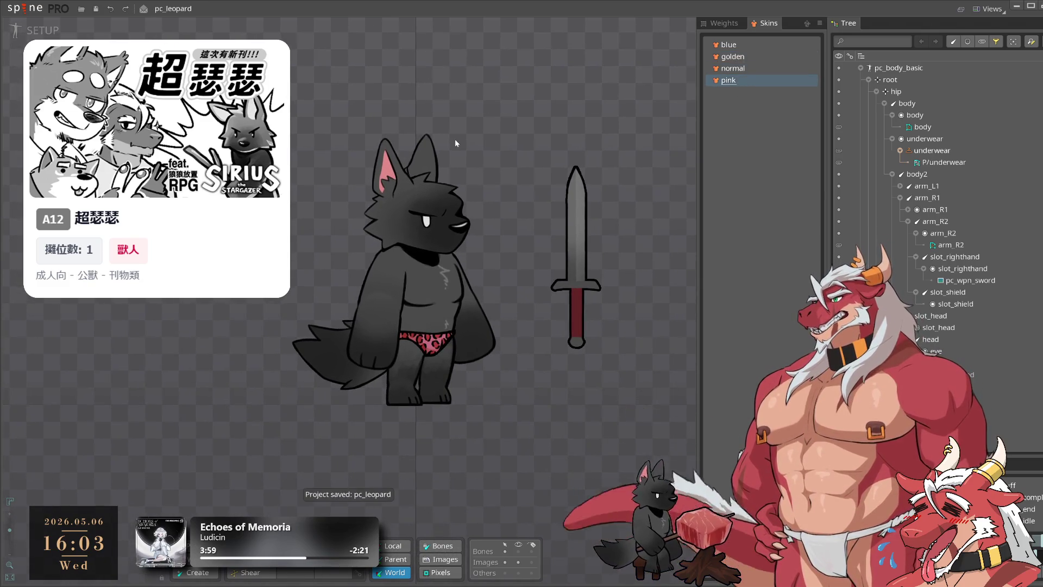
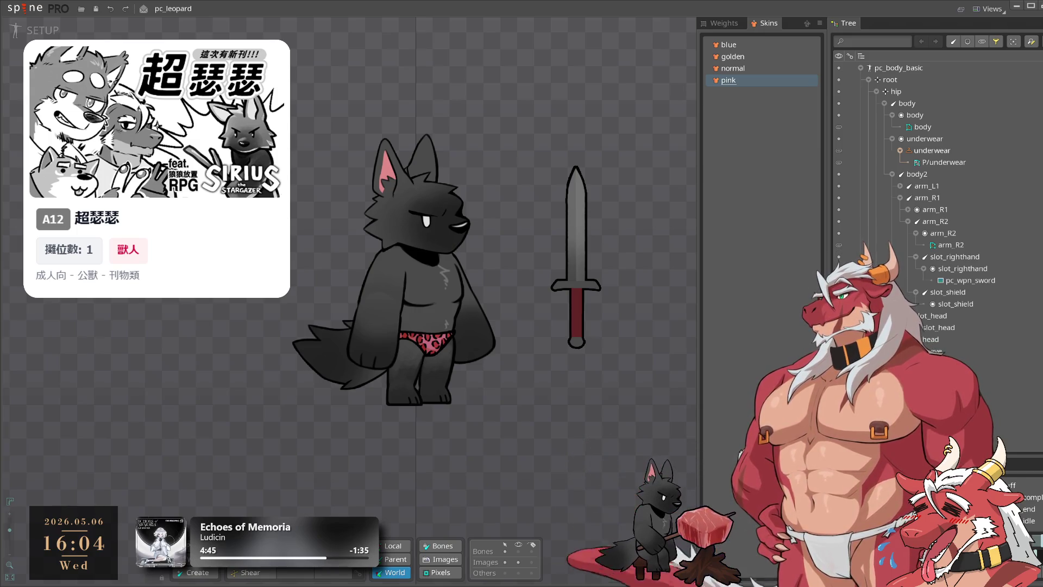
Rename the skeleton root in the Tree from pc_body_basic to pc_body_leopard.
left_click(892, 139)
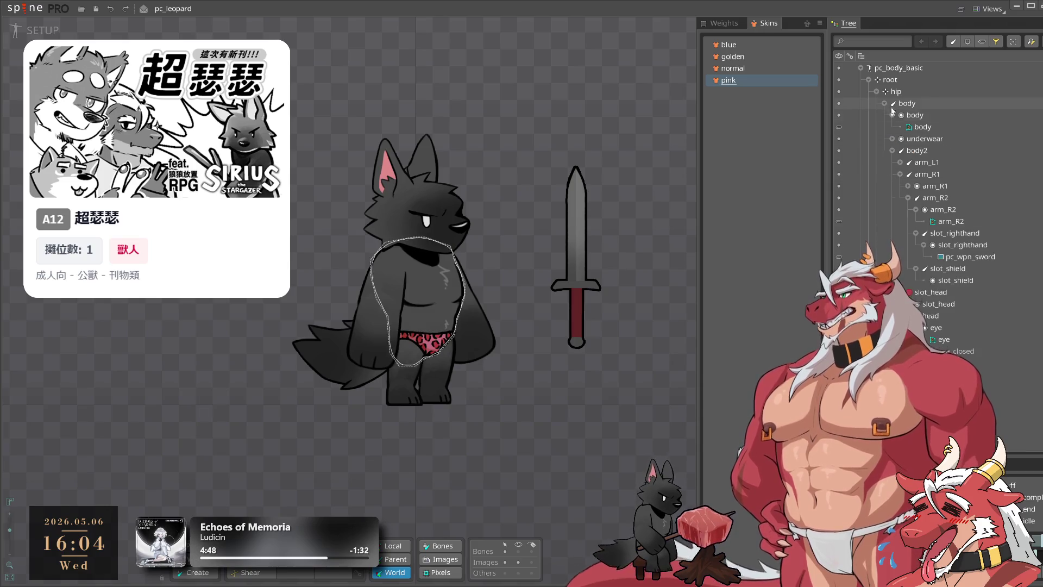
left_click(868, 79)
left_click(899, 68)
key("F2")
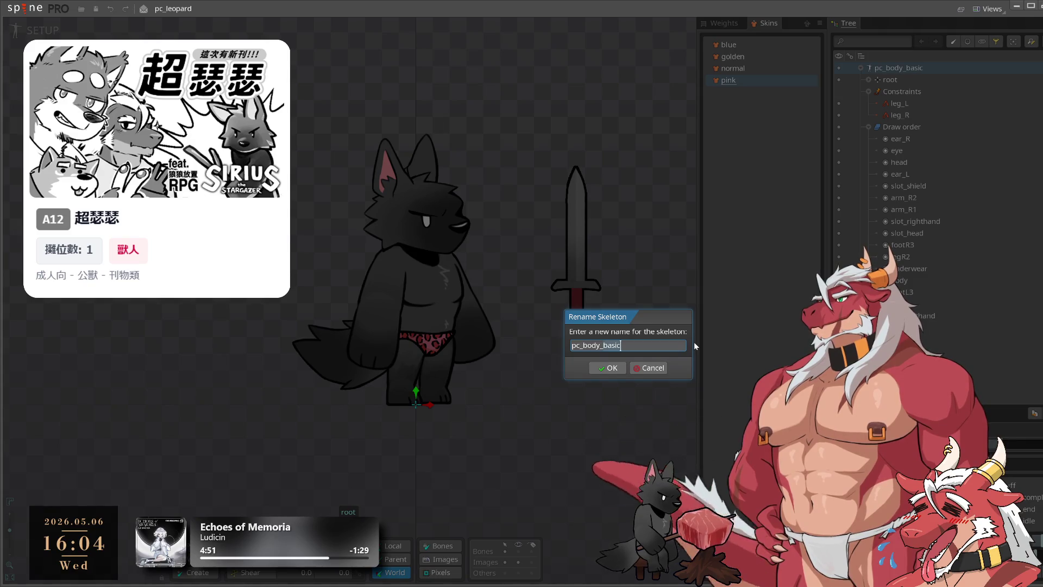
key("BackSpace")
key("BackSpace")
key("BackSpace")
type("LEO")
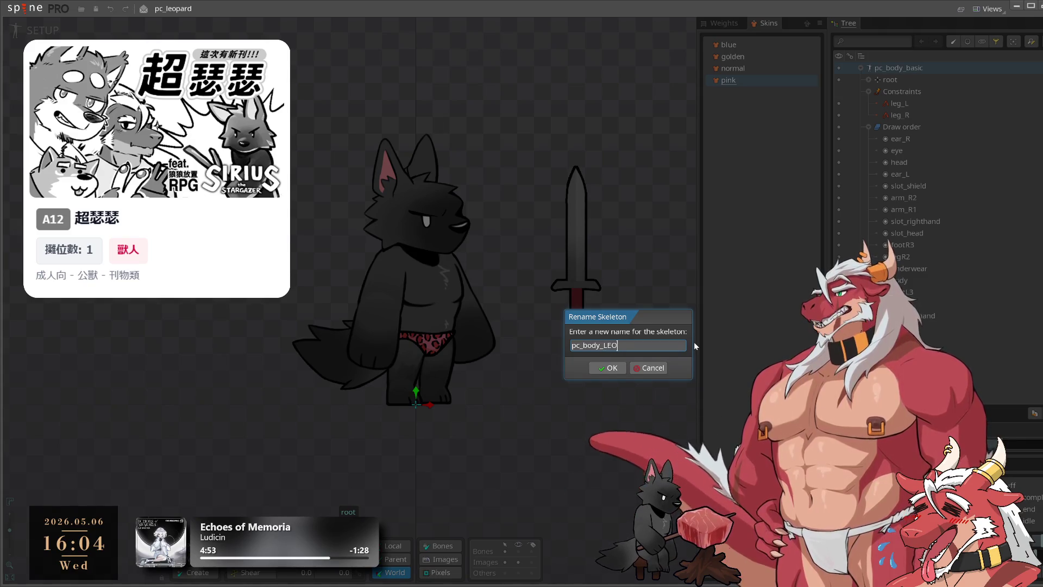
key("BackSpace")
key("BackSpace")
key("BackSpace")
type("leo")
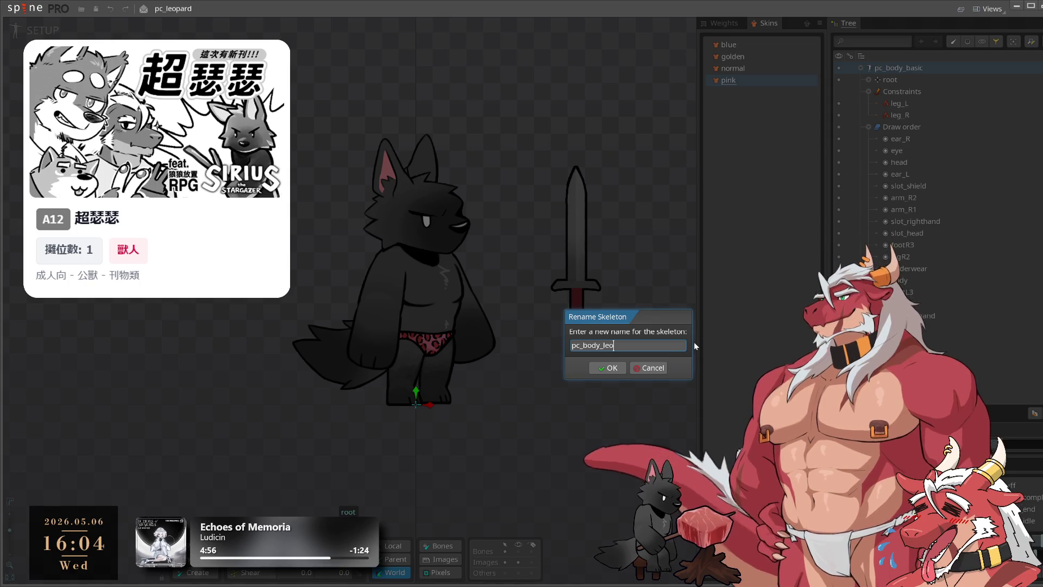
type("pard")
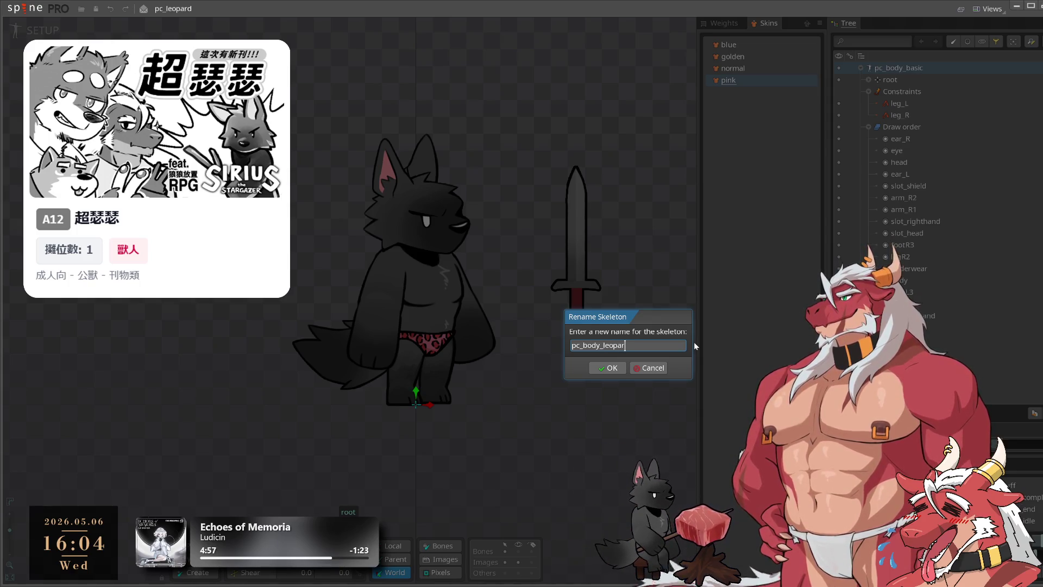
key("Return")
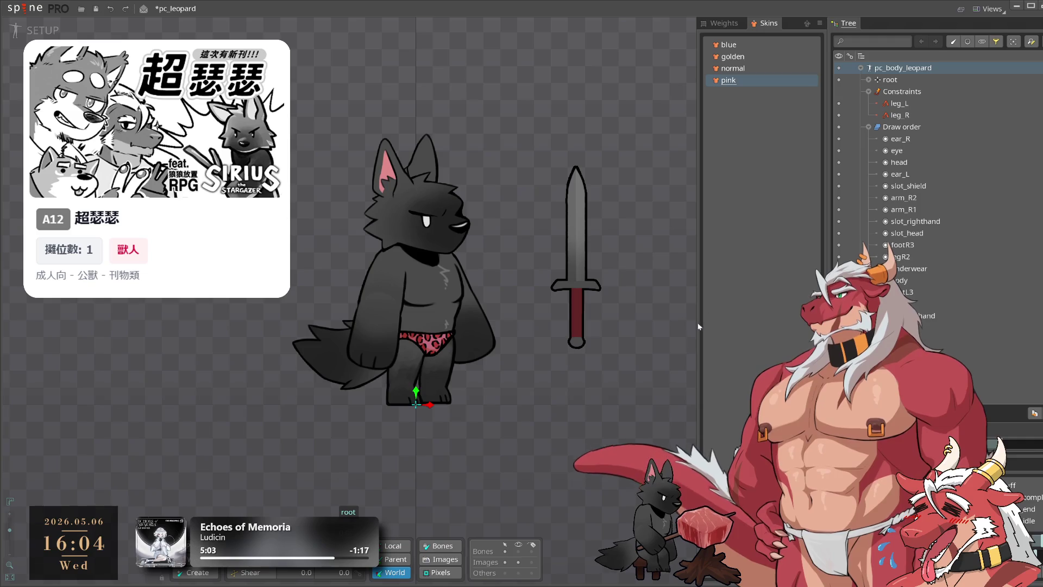
left_click(862, 68)
Save the pc_leopard project and collapse Draw order and Constraints in the Tree.
left_click(862, 67)
key("ctrl+s")
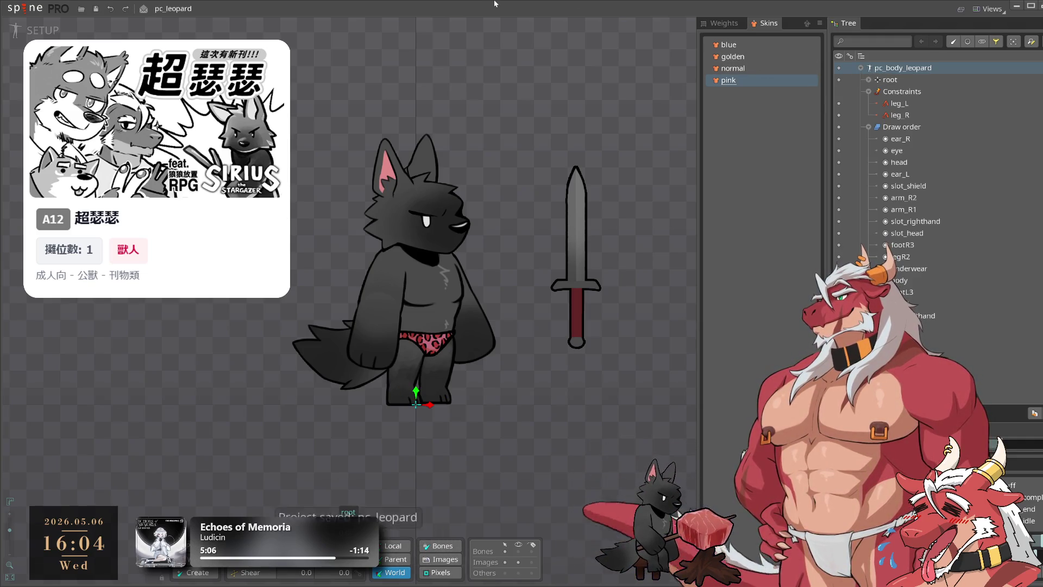
left_click(868, 127)
left_click(869, 91)
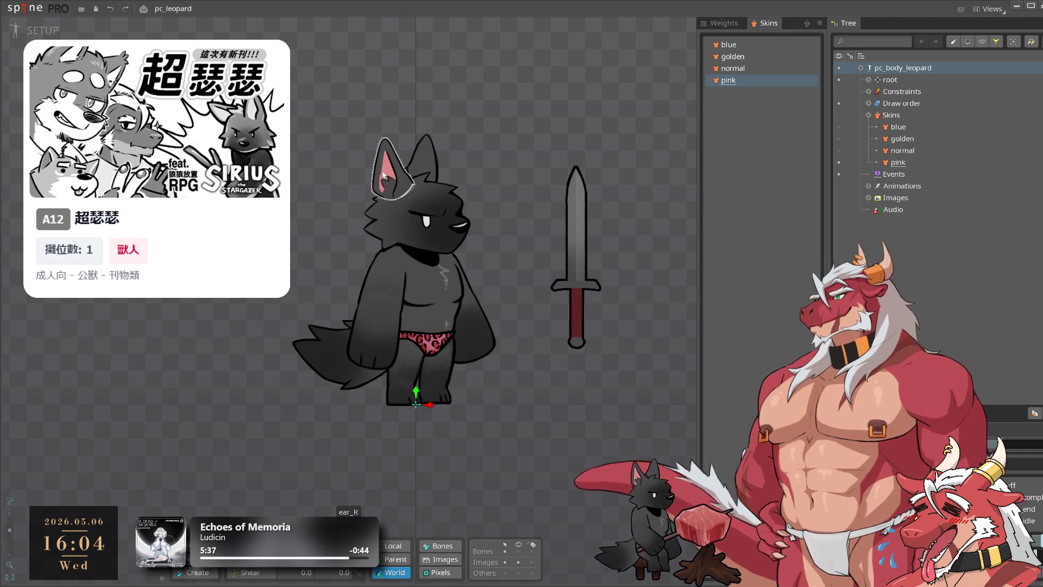
Open the recent pc_rouge project from the Spine main menu.
left_click(28, 7)
mouse_move(22, 52)
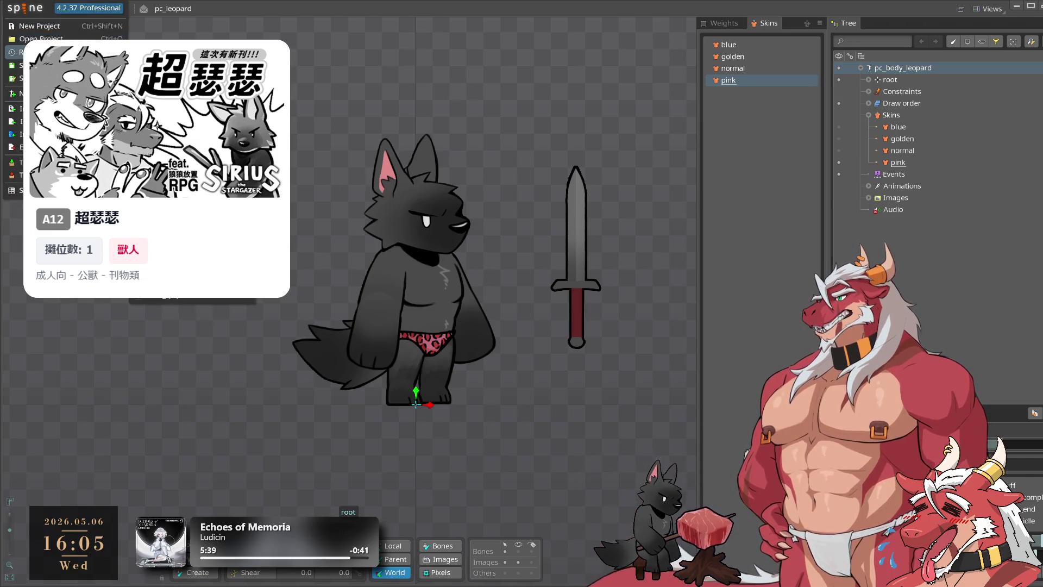
left_click(179, 54)
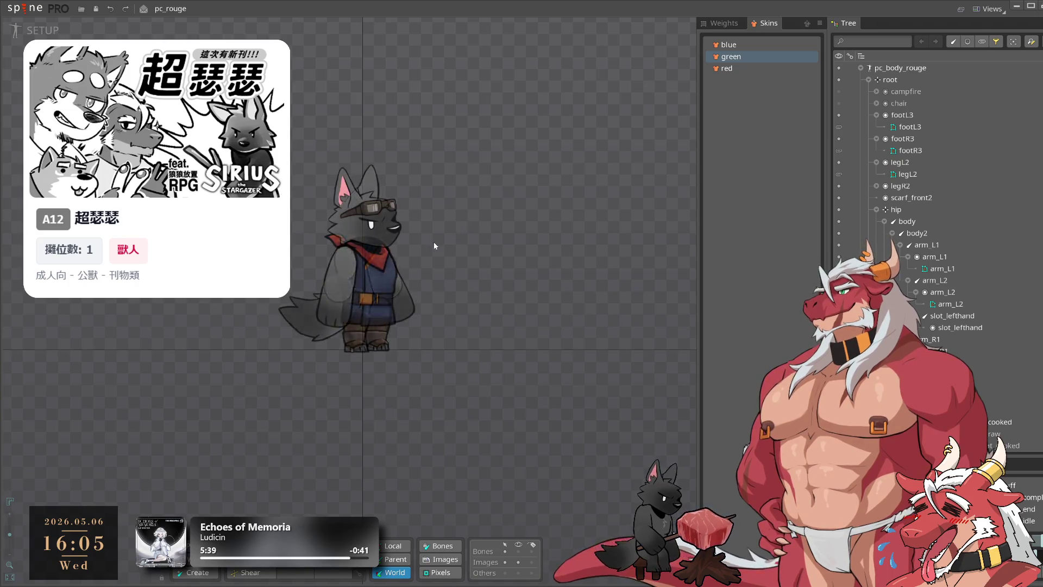
Switch pc_rouge from Setup to Animate mode and save the project.
scroll(457, 275, "down", 3)
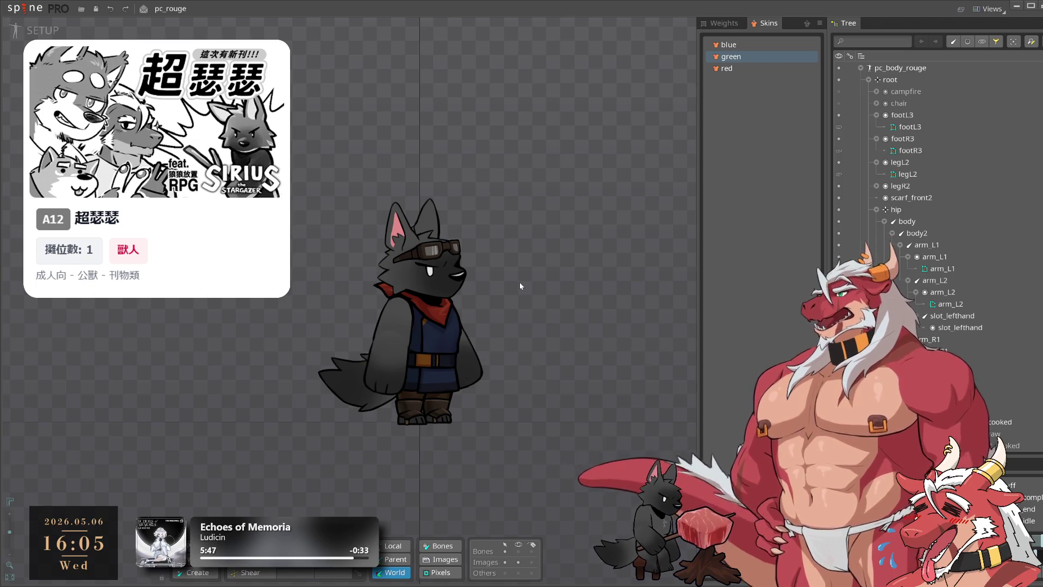
left_click(39, 30)
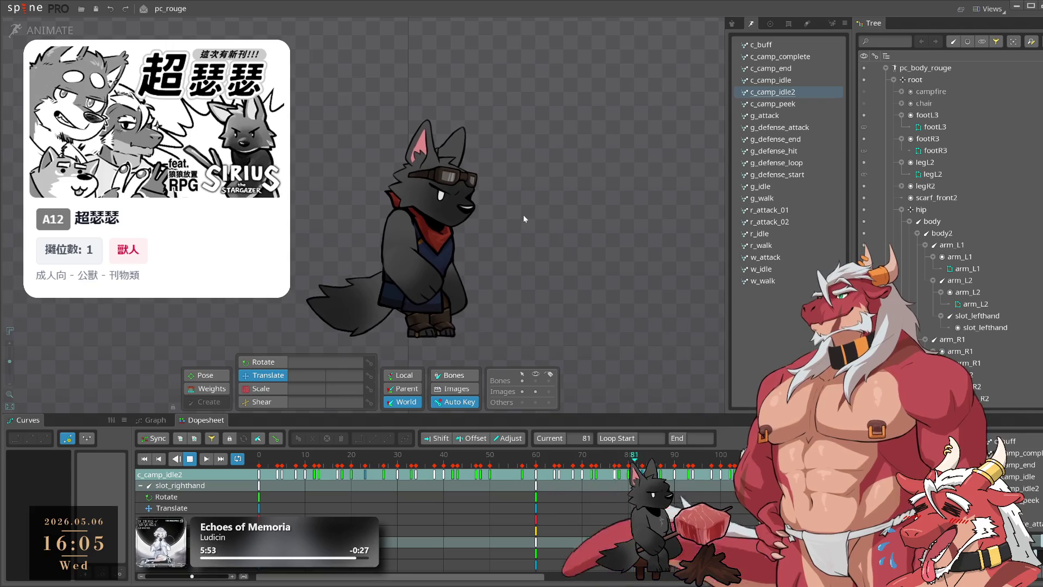
key("ctrl+s")
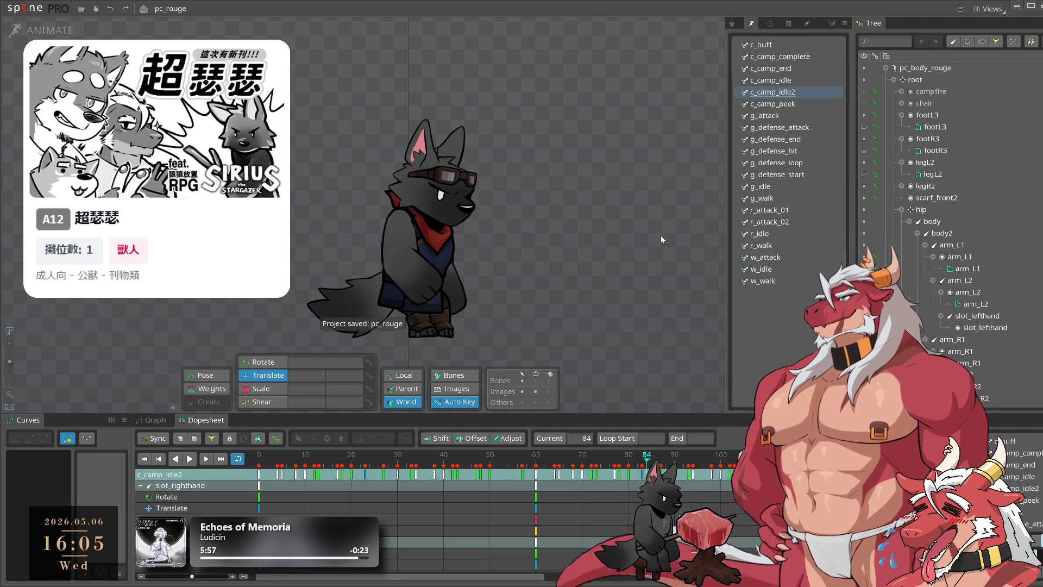
left_click(24, 9)
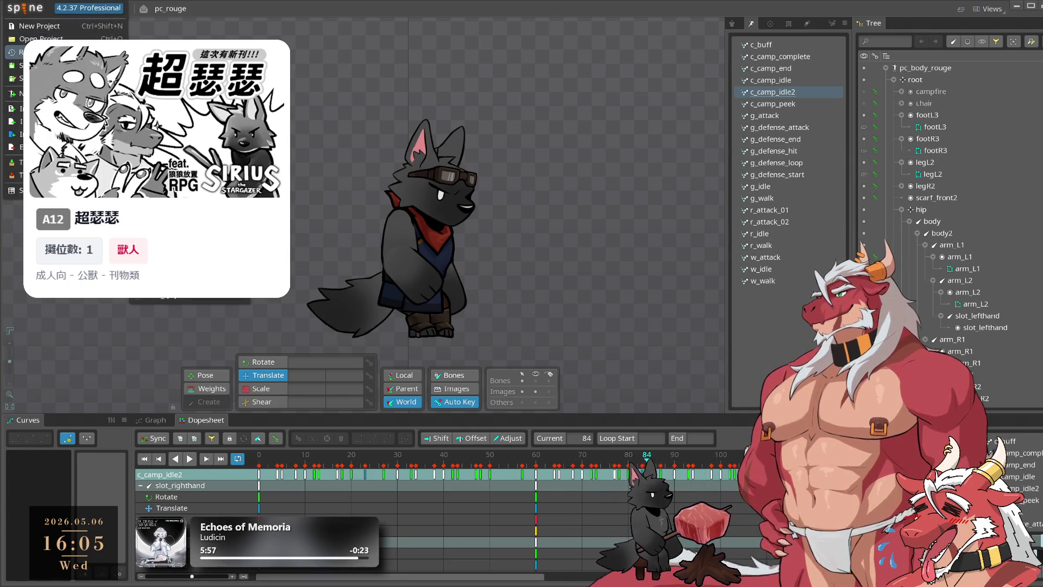
Close the main menu and bring up the M_01 lizard spearman project.
left_click(435, 122)
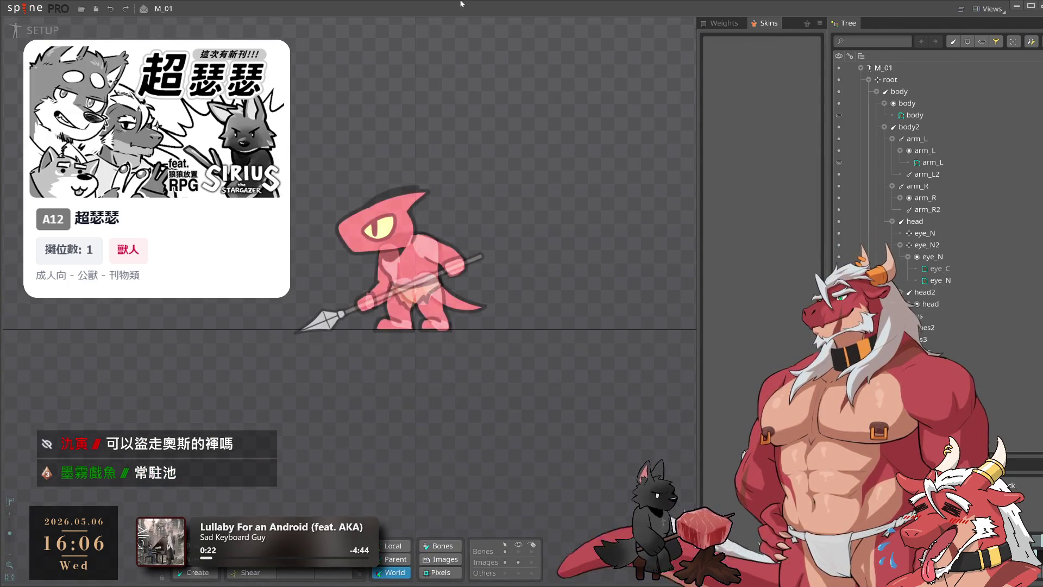
scroll(570, 236, "down", 2)
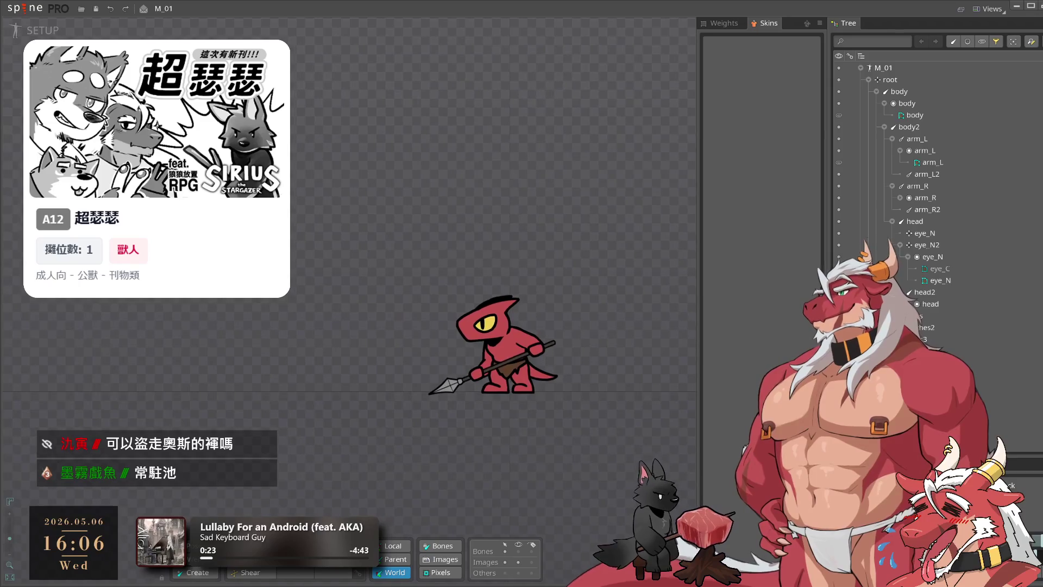
Switch M_01 to Animate mode, centre the lizard in view, and step the walk back a frame.
left_click(38, 30)
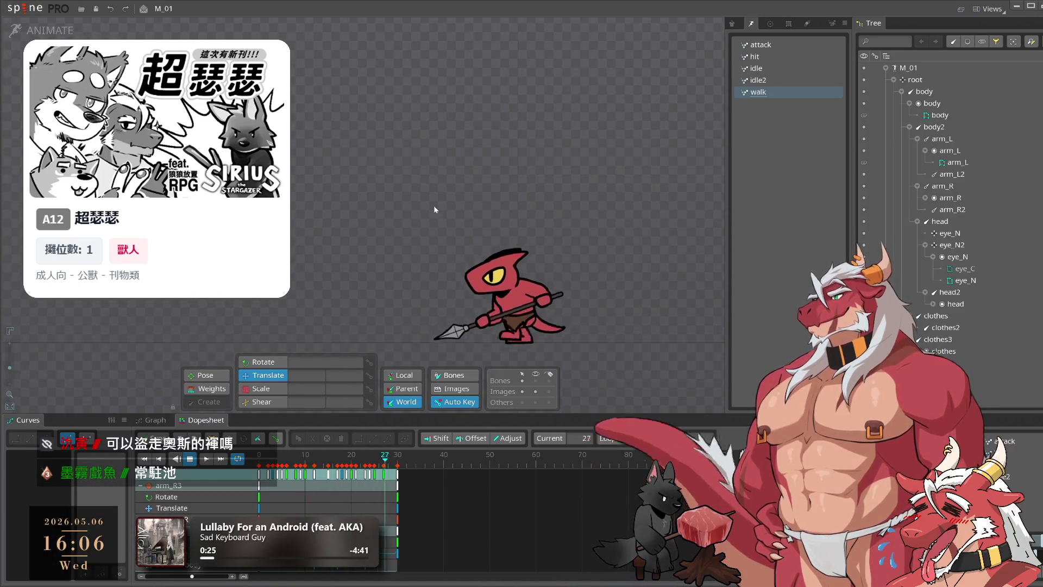
scroll(591, 383, "up", 3)
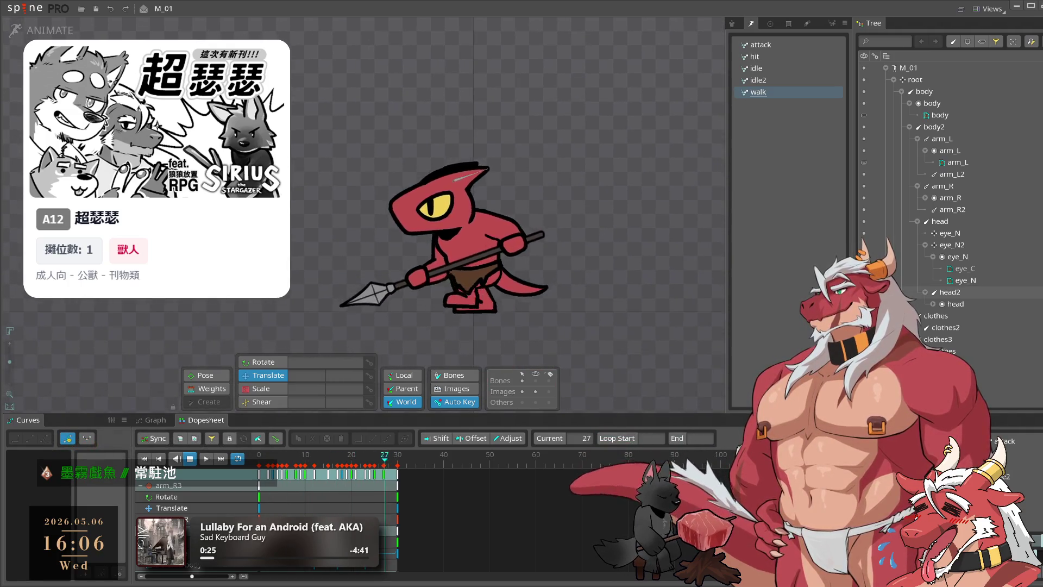
scroll(636, 275, "down", 3)
mouse_move(619, 282)
left_mouse_down()
mouse_move(664, 307)
mouse_move(700, 290)
left_mouse_up()
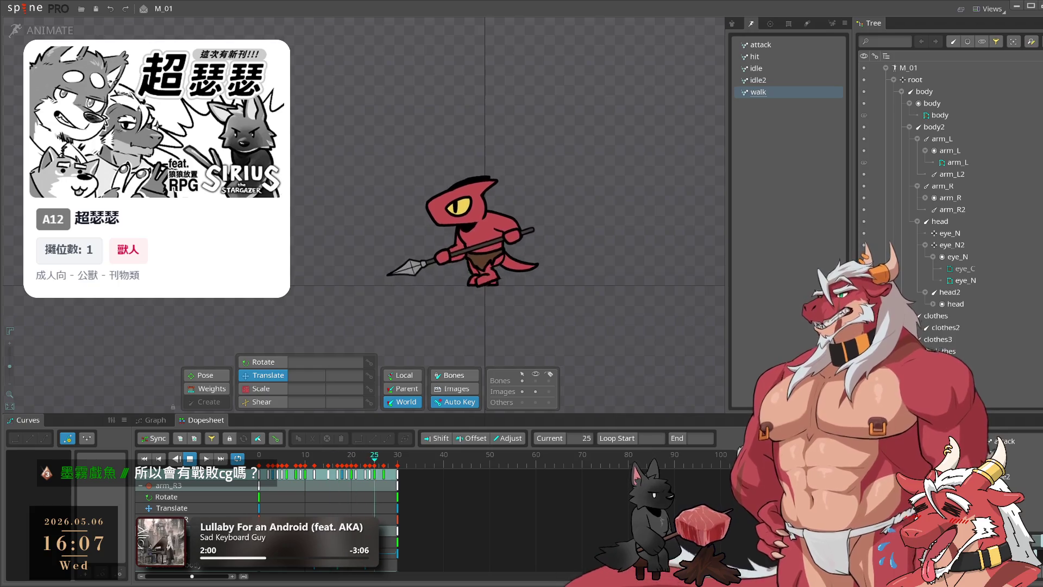
key("Left")
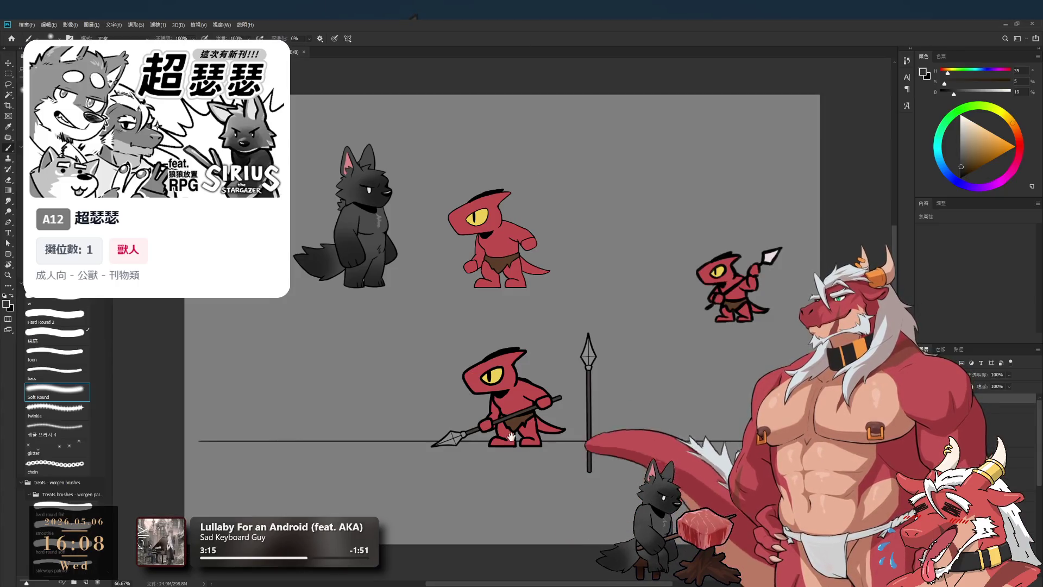
Zoom the view on the lizard spearman artwork in Photoshop.
scroll(529, 416, "up", 3)
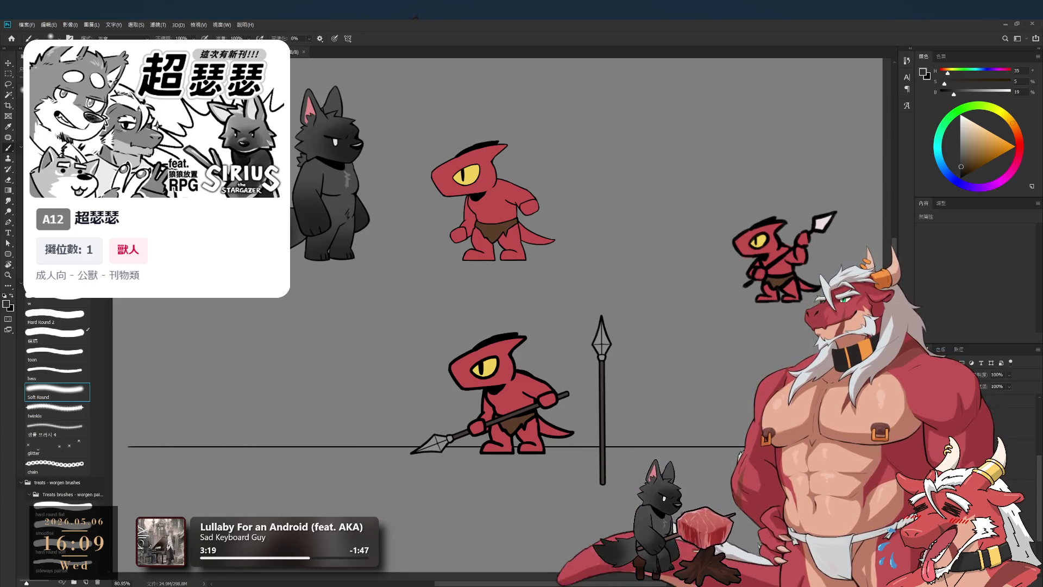
Try a stroke on the lower lizard's head, undo it, and recentre on the spear-holding lizard.
left_click_drag(497, 333, 464, 435)
key("ctrl+z")
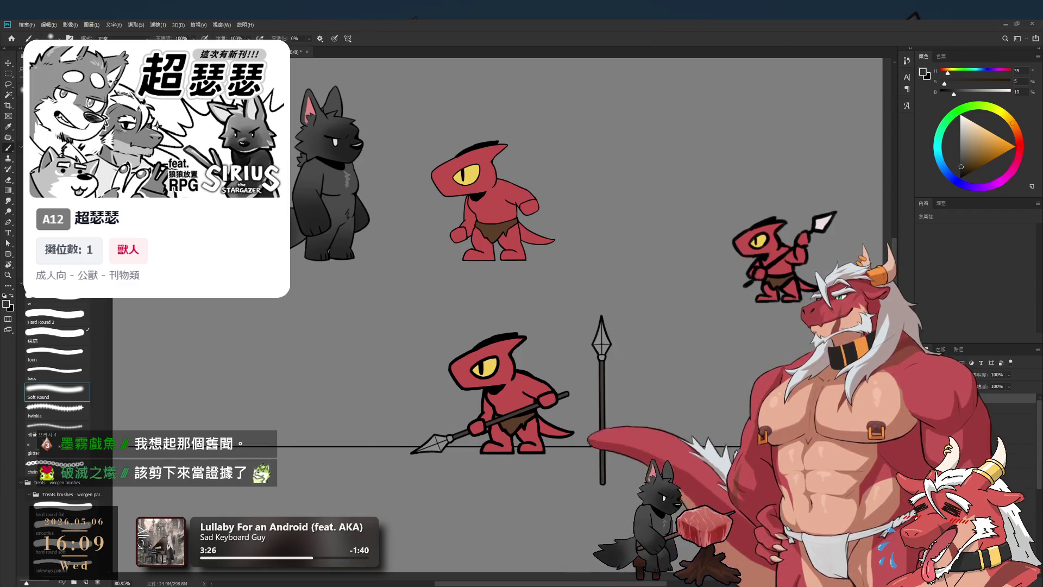
key("ctrl+z")
key("ctrl+shift+z")
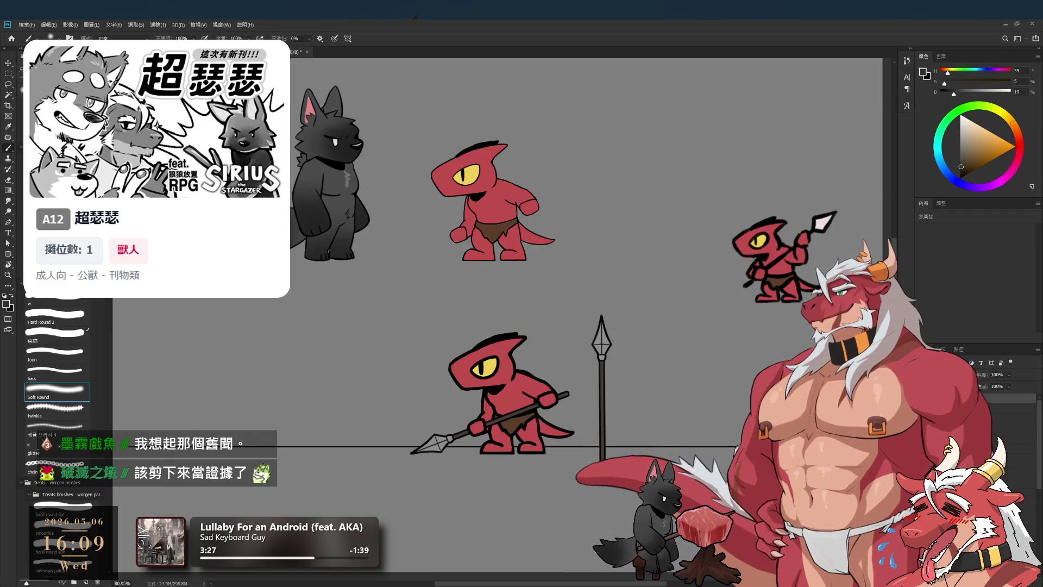
scroll(647, 422, "up", 4)
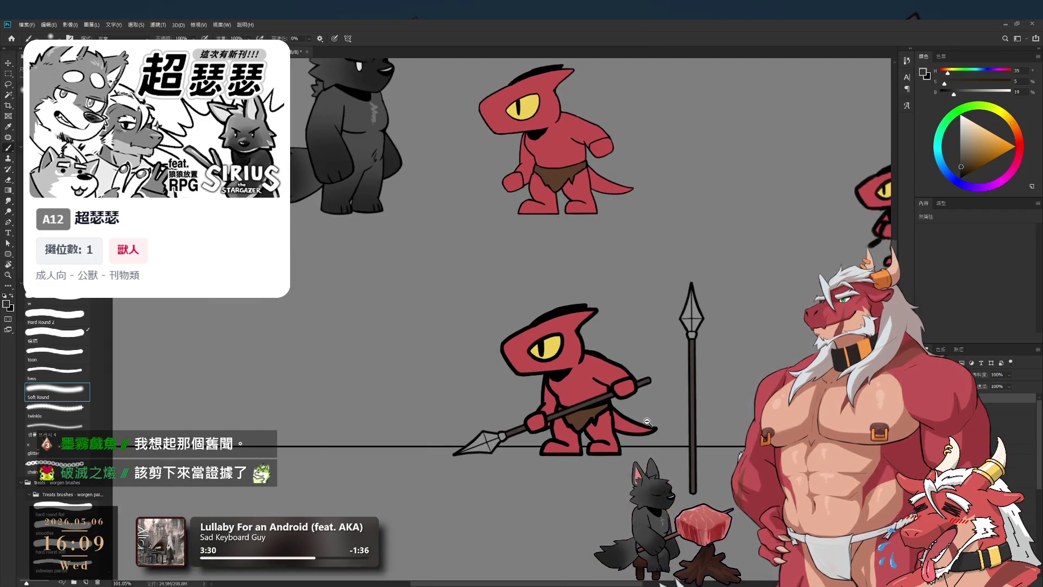
scroll(647, 422, "down", 1)
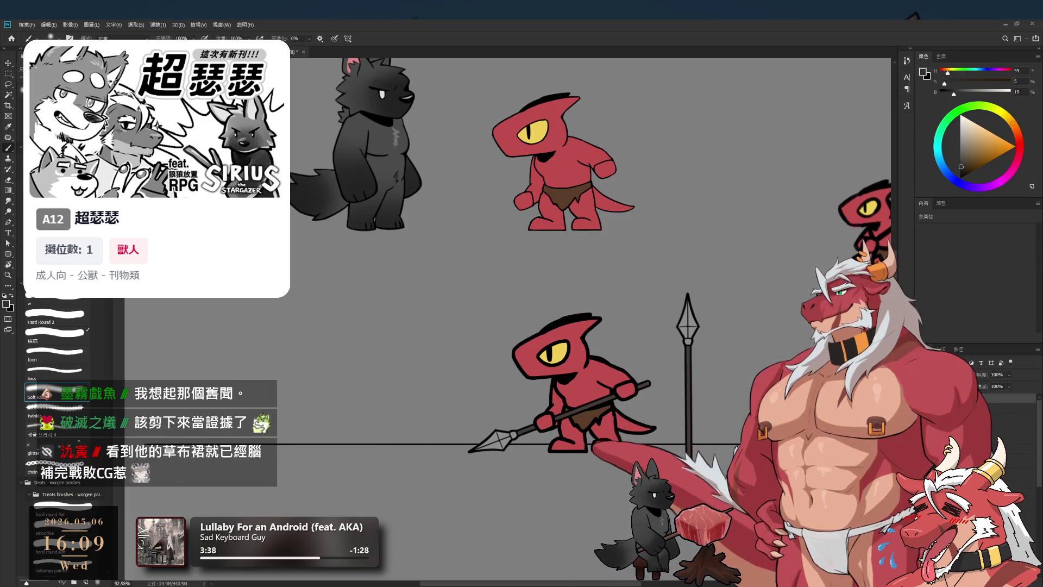
left_click_drag(675, 432, 650, 397)
scroll(600, 392, "up", 3)
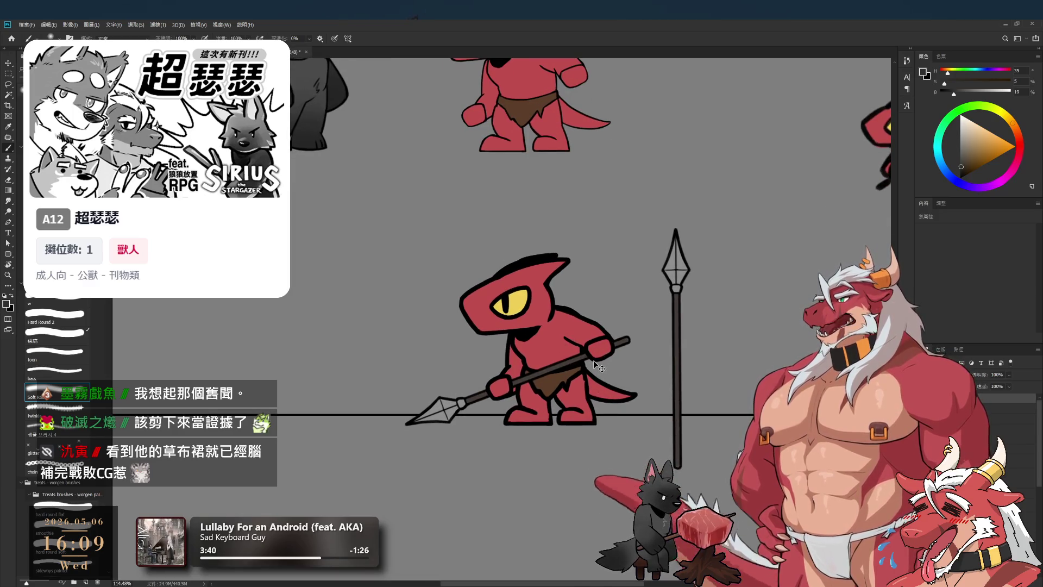
Select the held-spear layer and hide the spear, then move up to the sprite's pixel layers.
left_click(1021, 437)
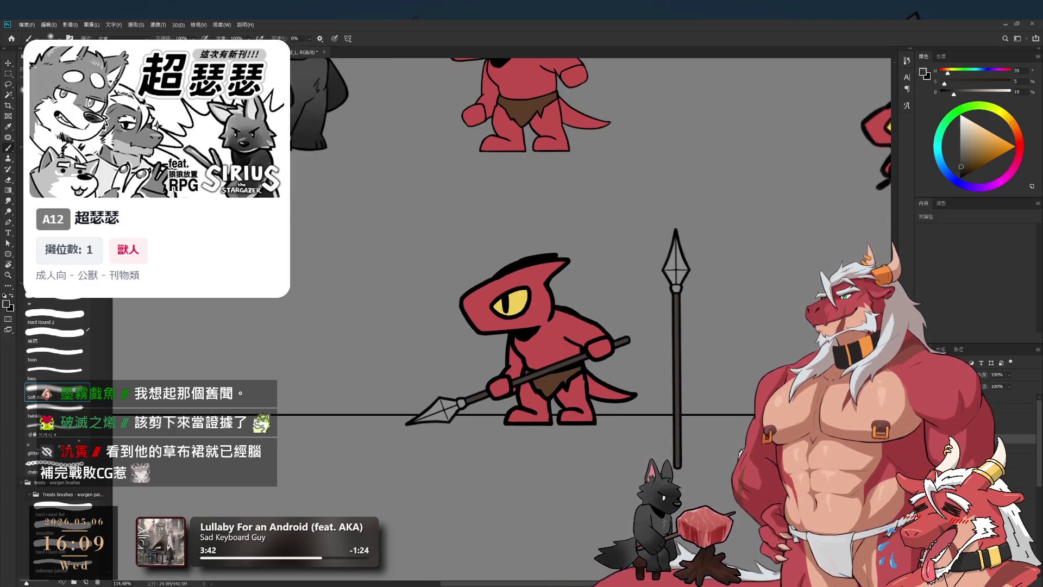
left_click(1021, 397)
left_click(1021, 451)
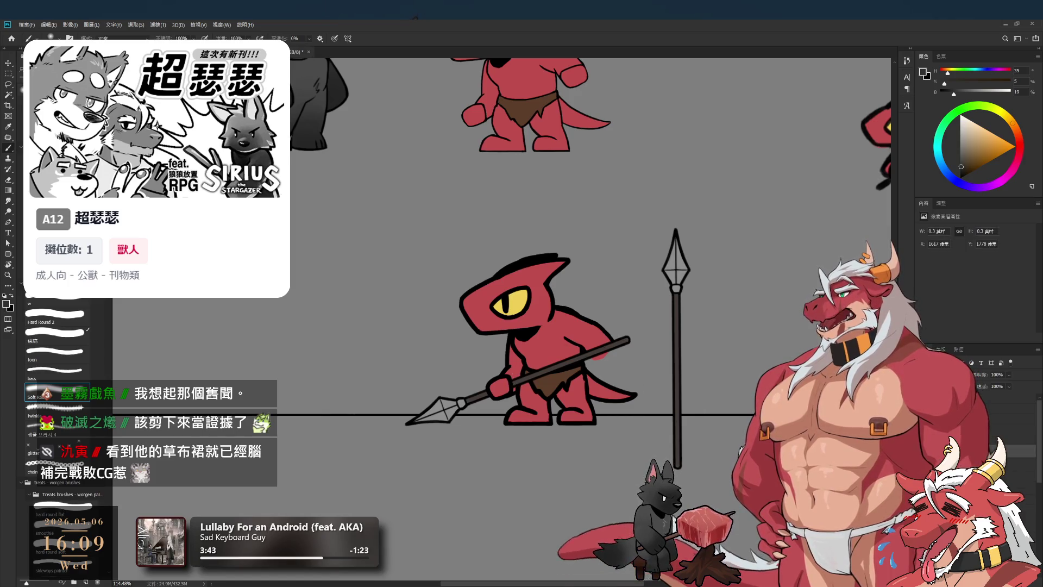
left_click(1022, 465)
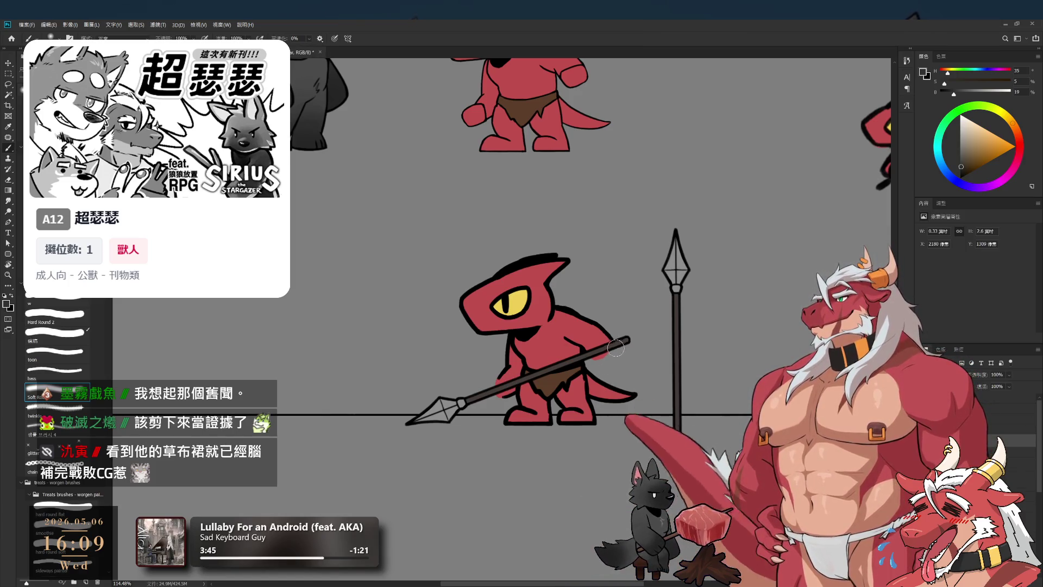
key("Delete")
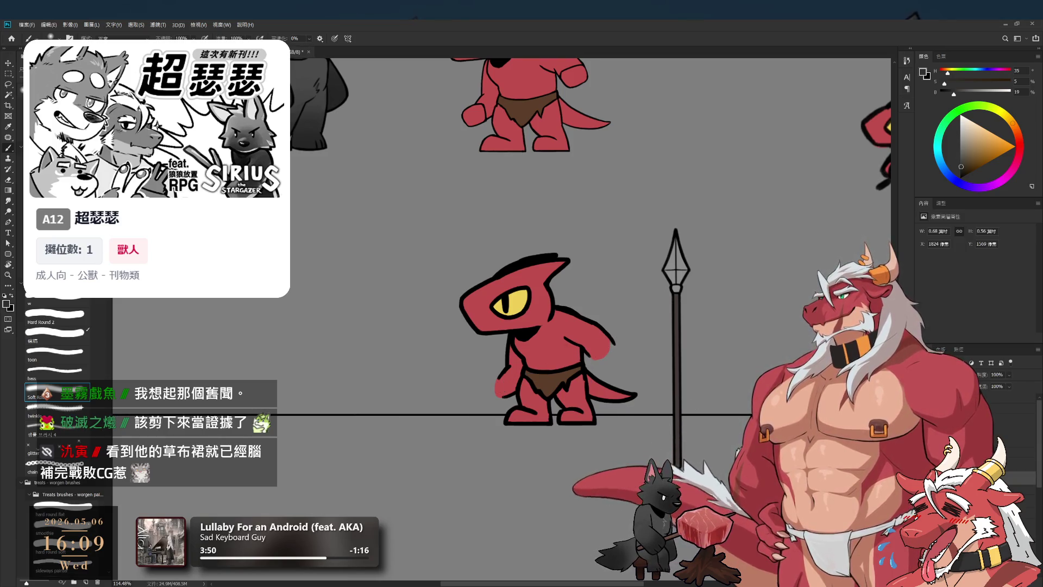
key("alt+bracketright")
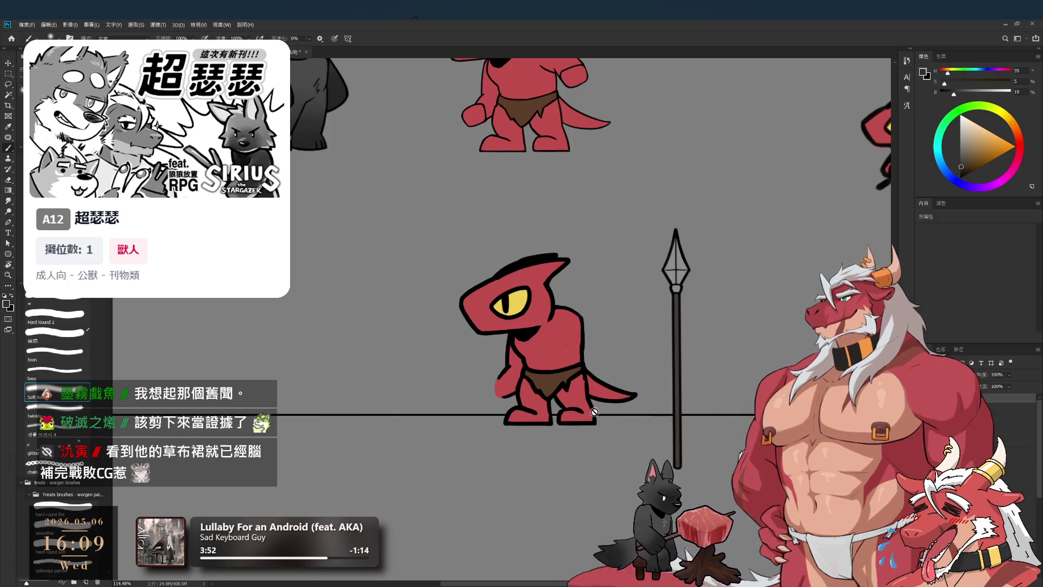
key("alt+bracketright")
key("alt+bracketright")
key("alt+bracketright")
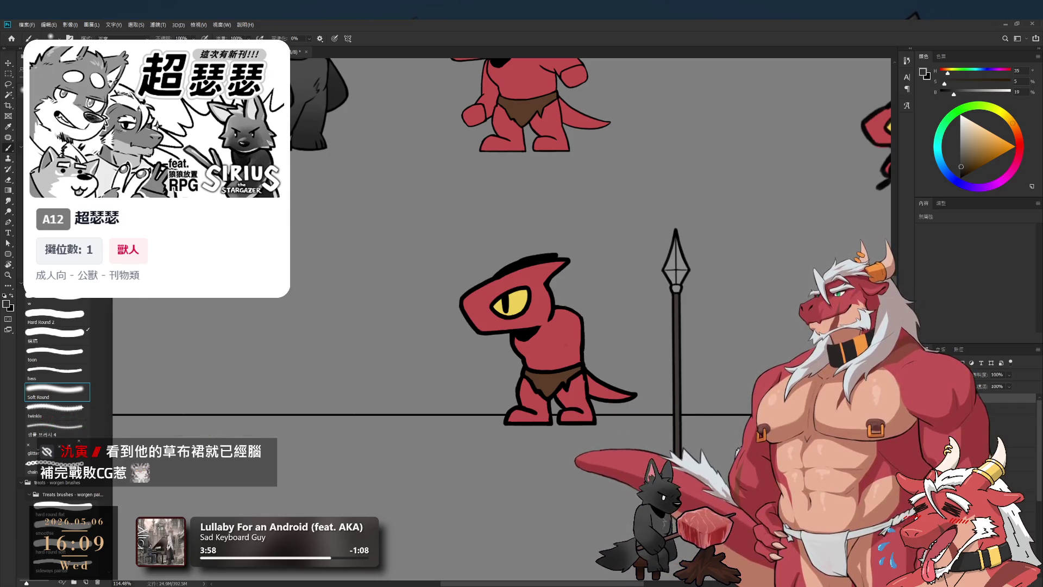
left_click_drag(548, 365, 567, 371)
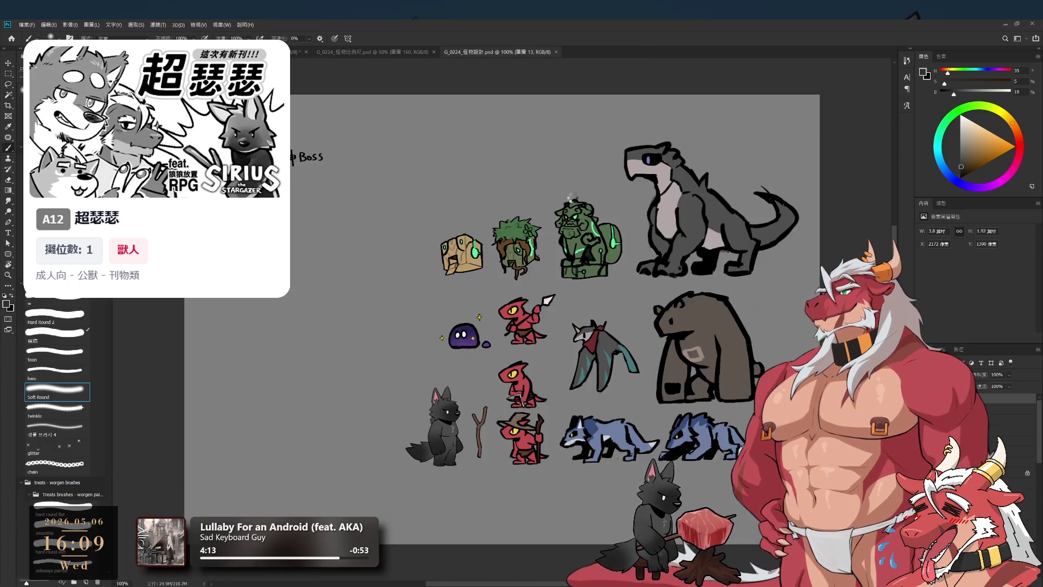
Close the 怪物比例尺 monster scale reference document.
left_click(434, 52)
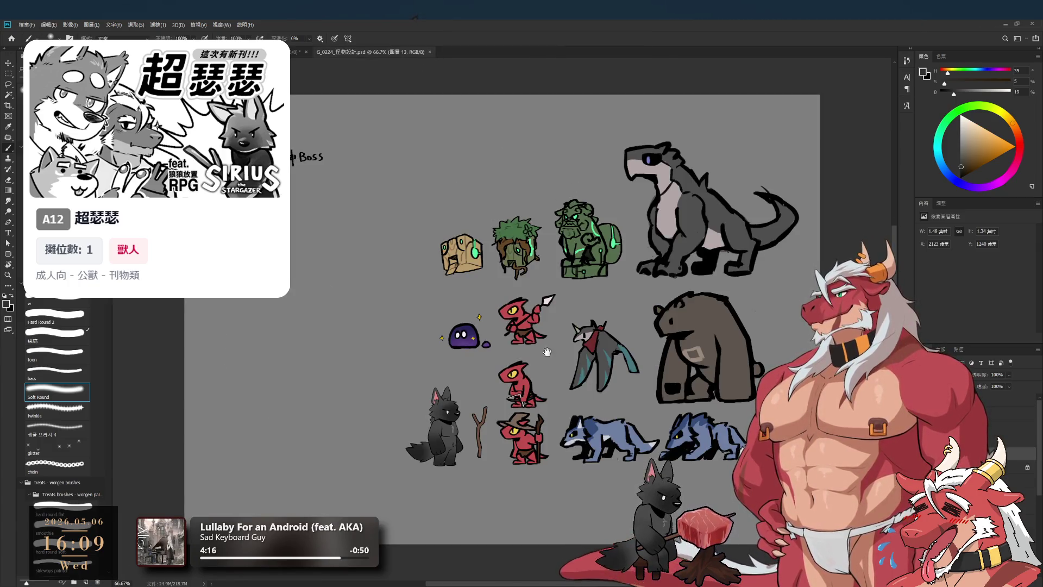
scroll(493, 408, "up", 5)
scroll(644, 358, "down", 2)
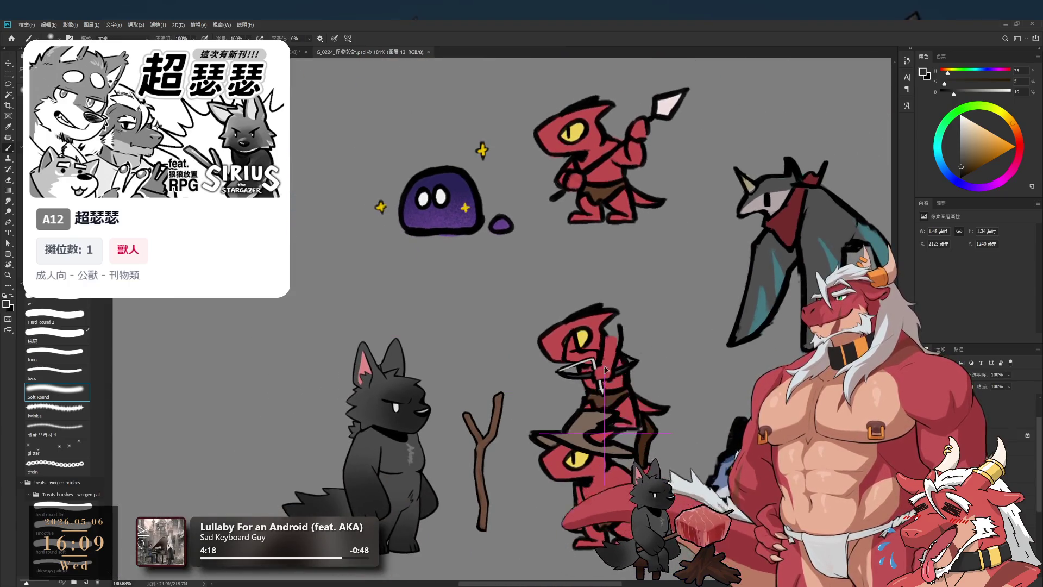
Drag the gripping-arm sketch onto the middle lizard and start a free transform on it.
left_click_drag(532, 369, 593, 349)
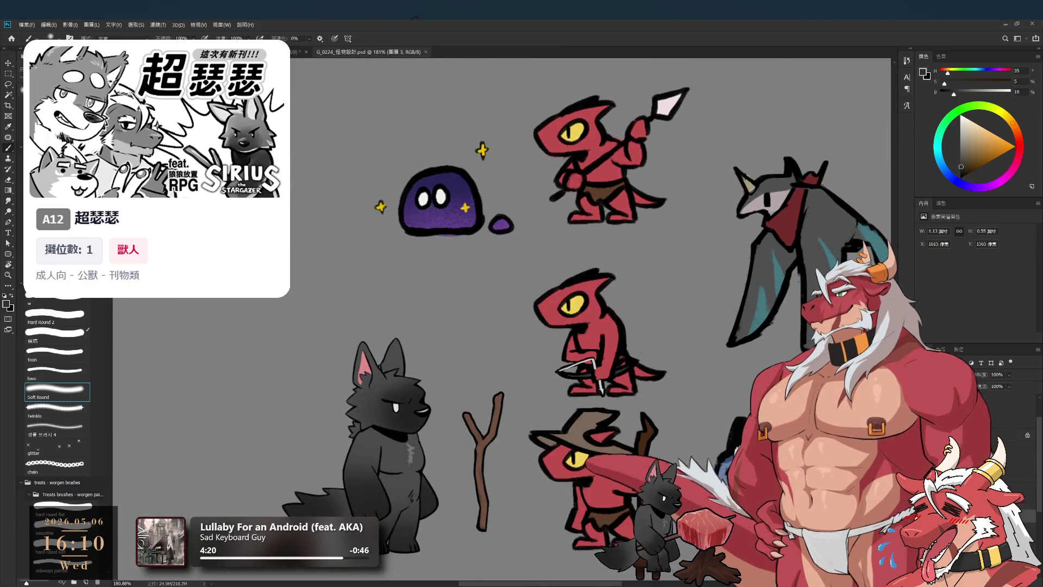
left_click(613, 225)
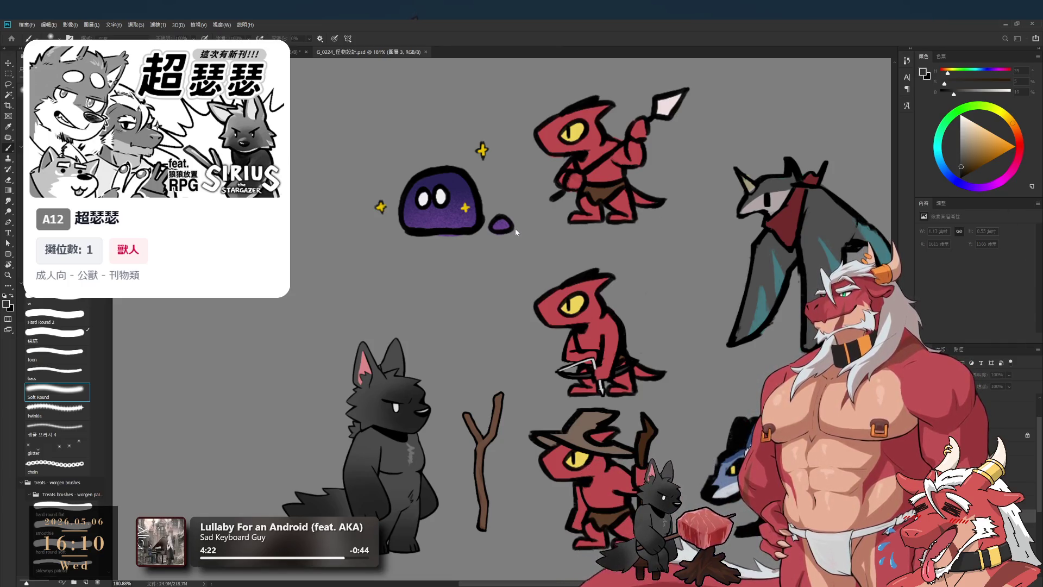
scroll(592, 193, "down", 2)
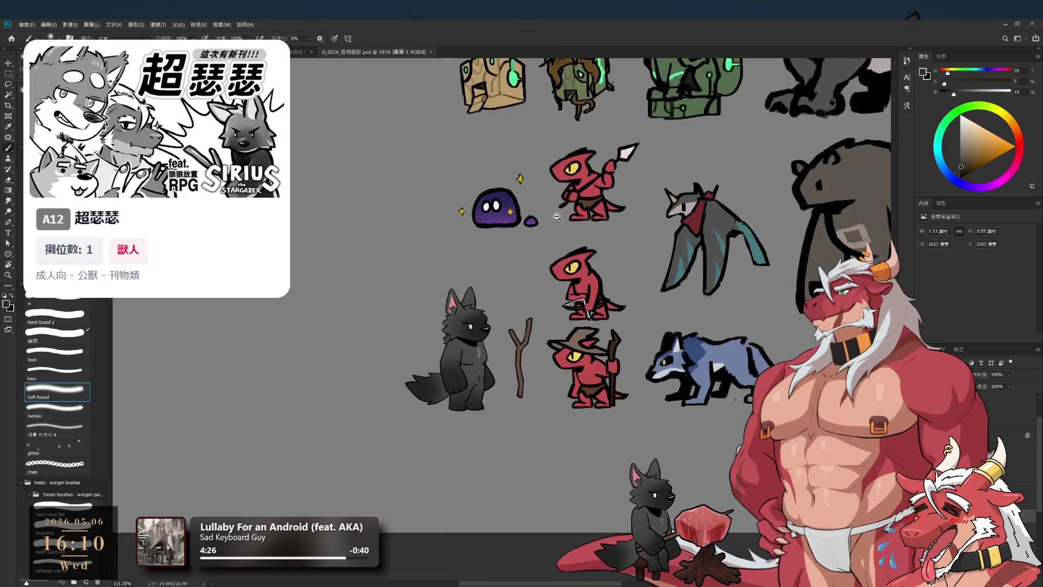
scroll(576, 302, "up", 2)
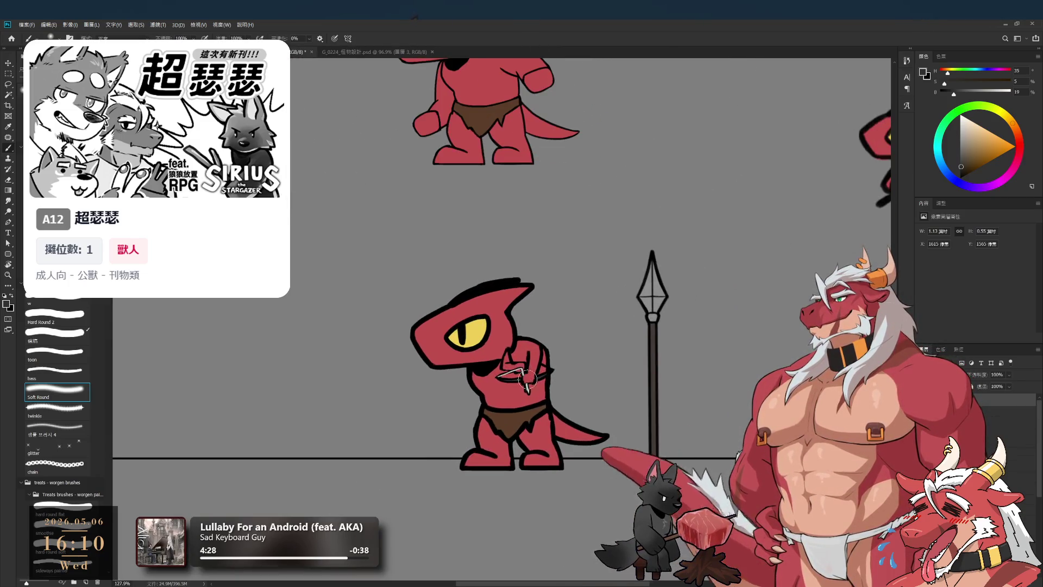
key("ctrl+t")
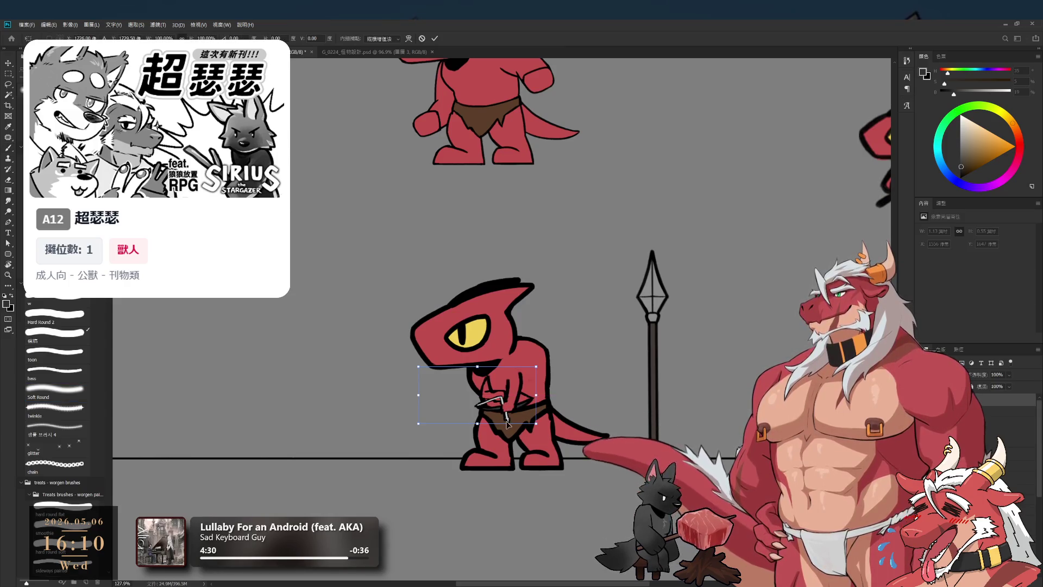
Scale the gripping-arm sketch up to about 262% and commit the transform.
mouse_move(501, 424)
left_mouse_down()
mouse_move(591, 465)
mouse_move(557, 444)
mouse_move(578, 456)
mouse_move(557, 424)
mouse_move(506, 409)
left_mouse_up()
scroll(507, 409, "down", 2)
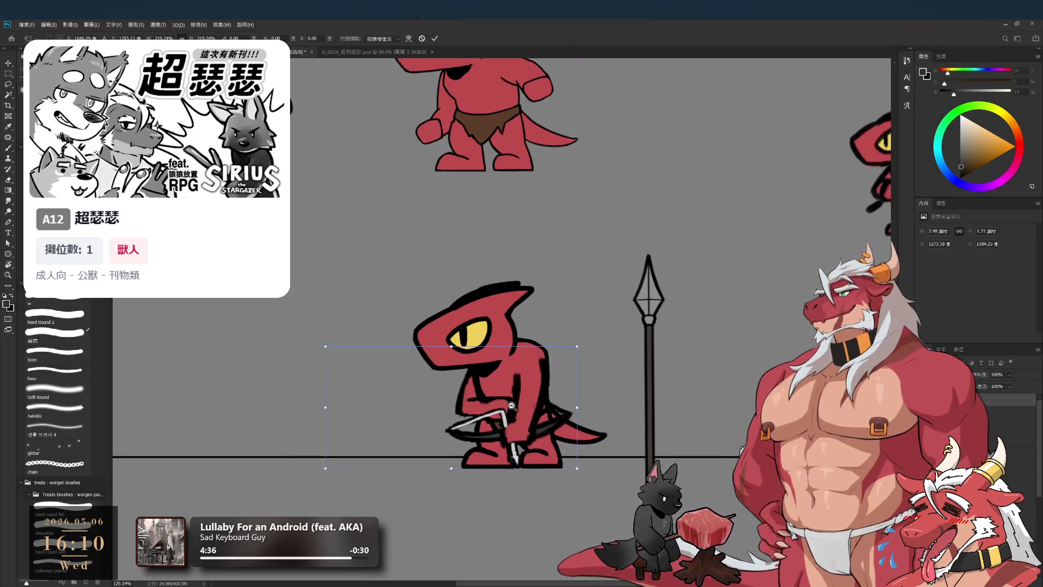
key("Return")
key("b")
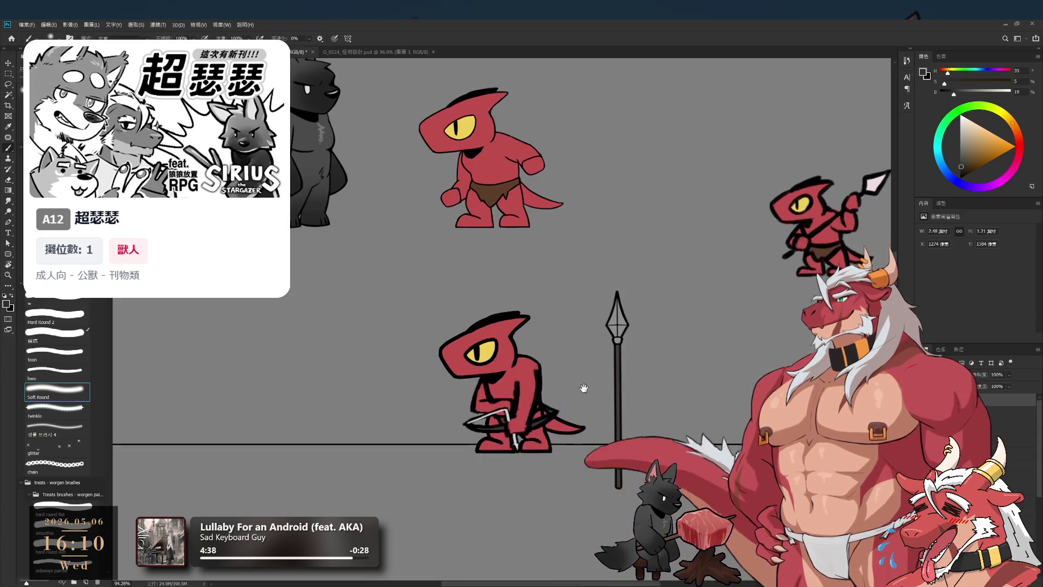
scroll(619, 369, "up", 1)
scroll(619, 370, "up", 1)
Position the arm sketch over the lower lizard's body, undoing stray moves.
left_click_drag(576, 392, 563, 385)
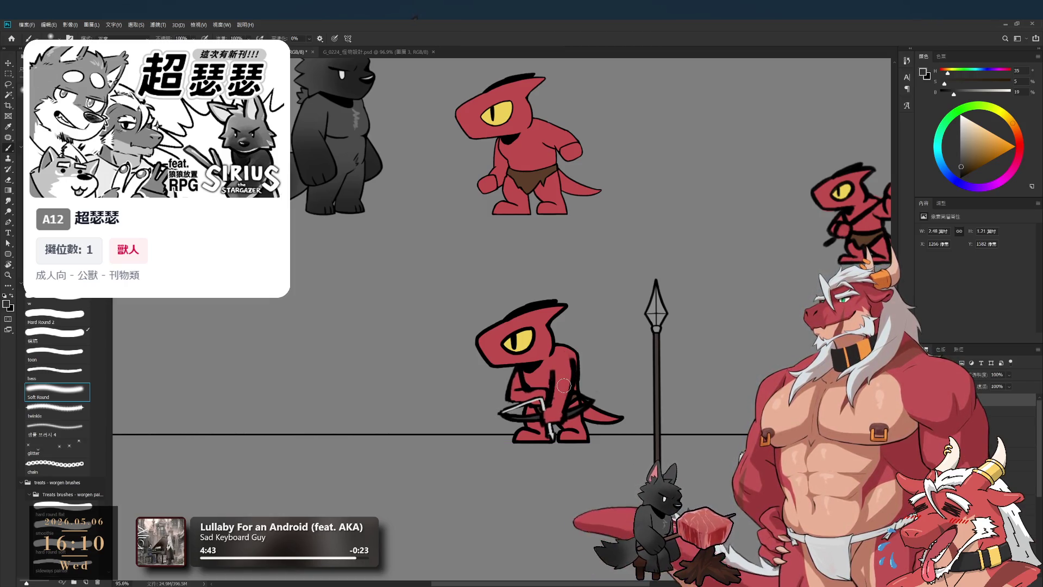
key("ctrl+z")
key("ctrl+z")
key("ctrl+z")
mouse_move(642, 383)
left_mouse_down()
mouse_move(509, 384)
mouse_move(674, 372)
left_mouse_up()
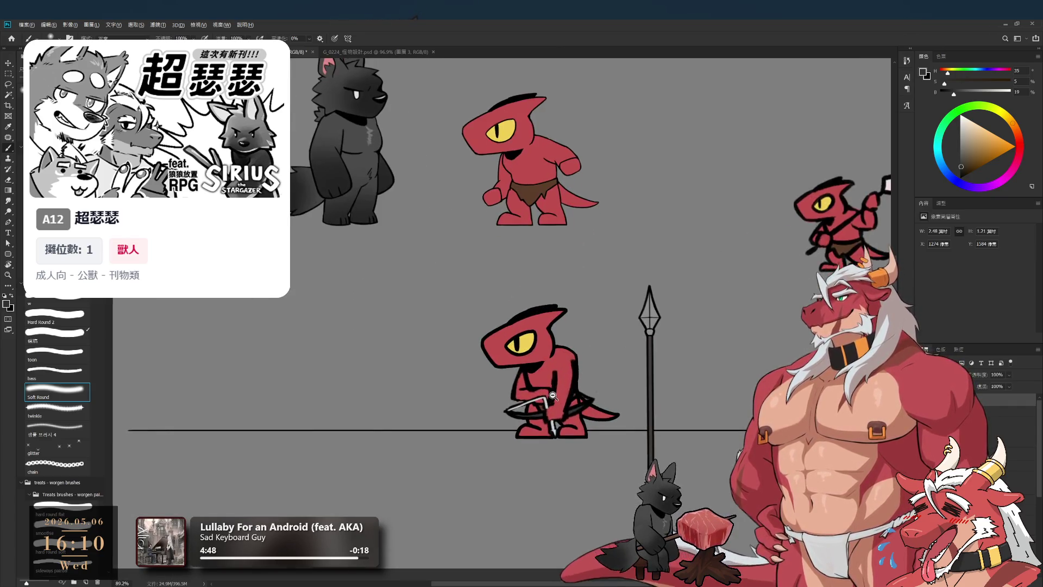
left_click_drag(565, 390, 562, 389)
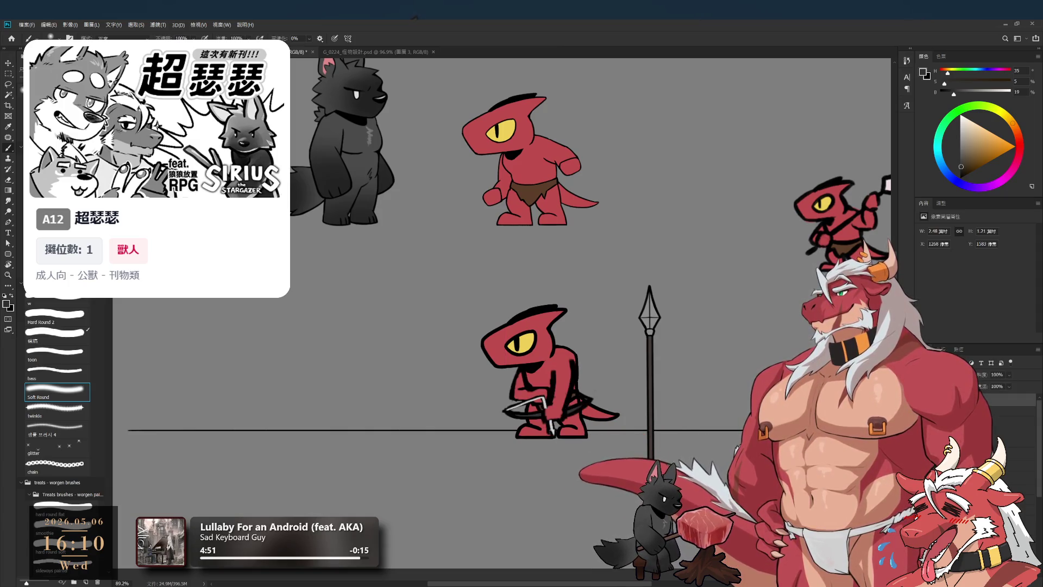
scroll(700, 386, "down", 1)
scroll(657, 383, "up", 2)
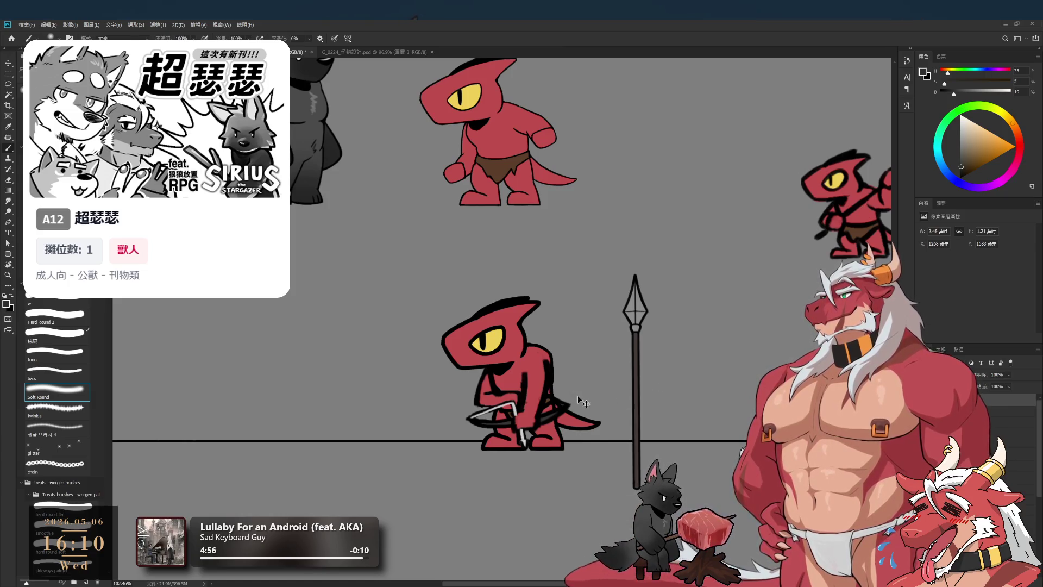
left_click_drag(581, 401, 440, 416)
key("ctrl+z")
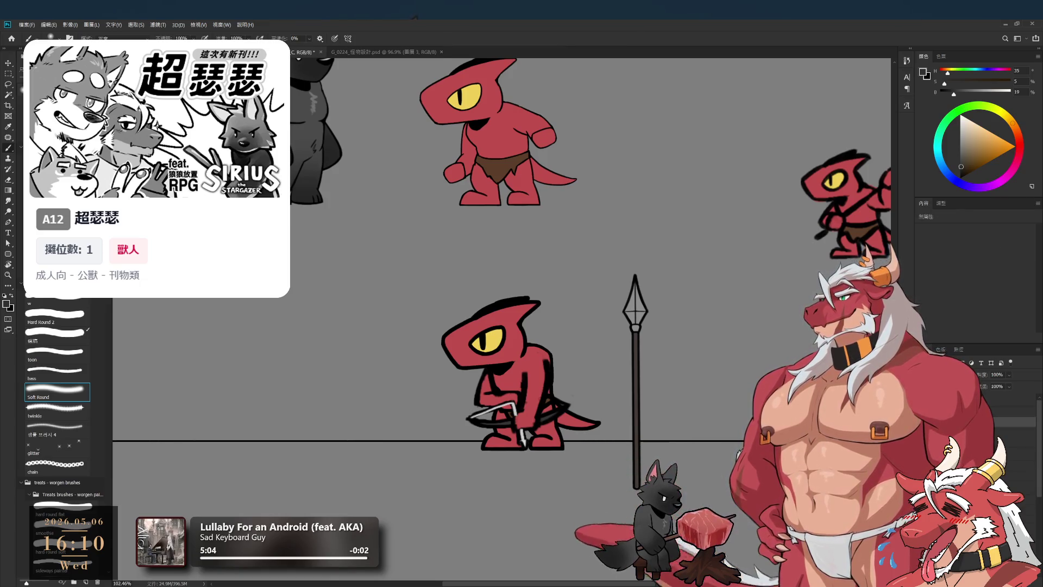
Set the lower lizard layer's Fill to 36%.
left_click(1011, 400)
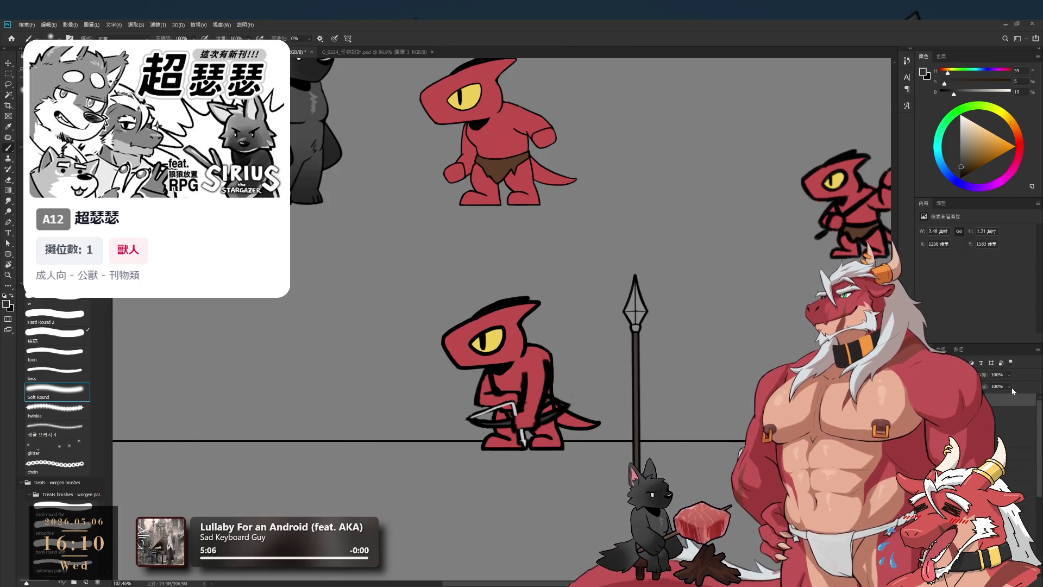
left_click(997, 387)
type("36")
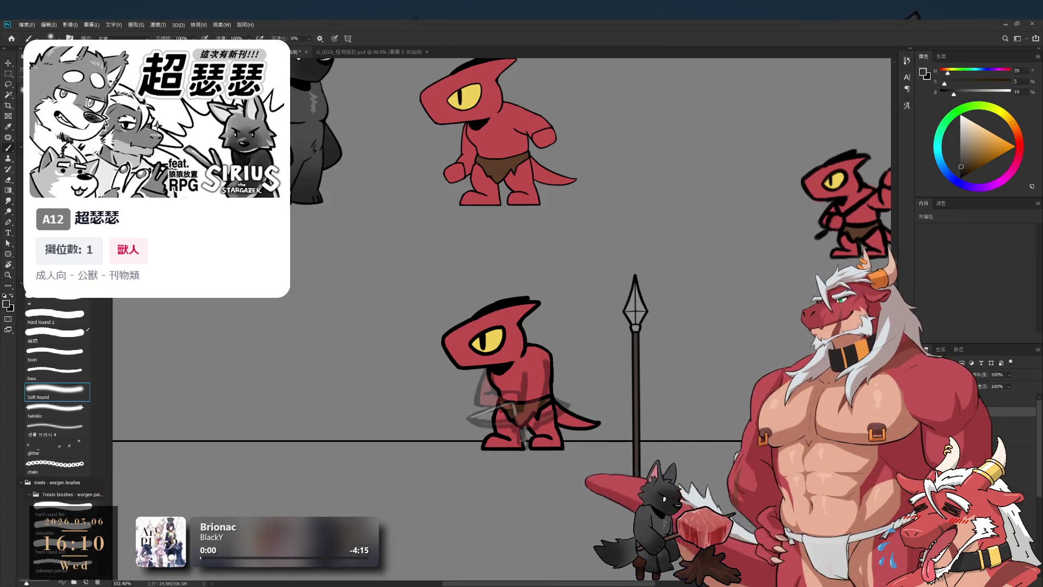
Select the empty sketch layer and pick near-black as the drawing colour.
left_click(1011, 424)
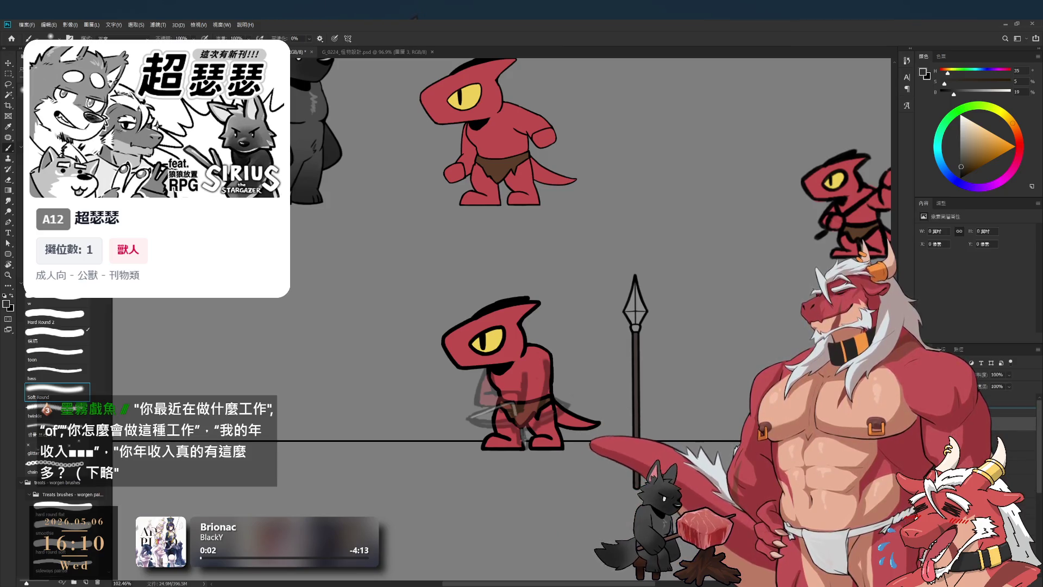
left_click(961, 178)
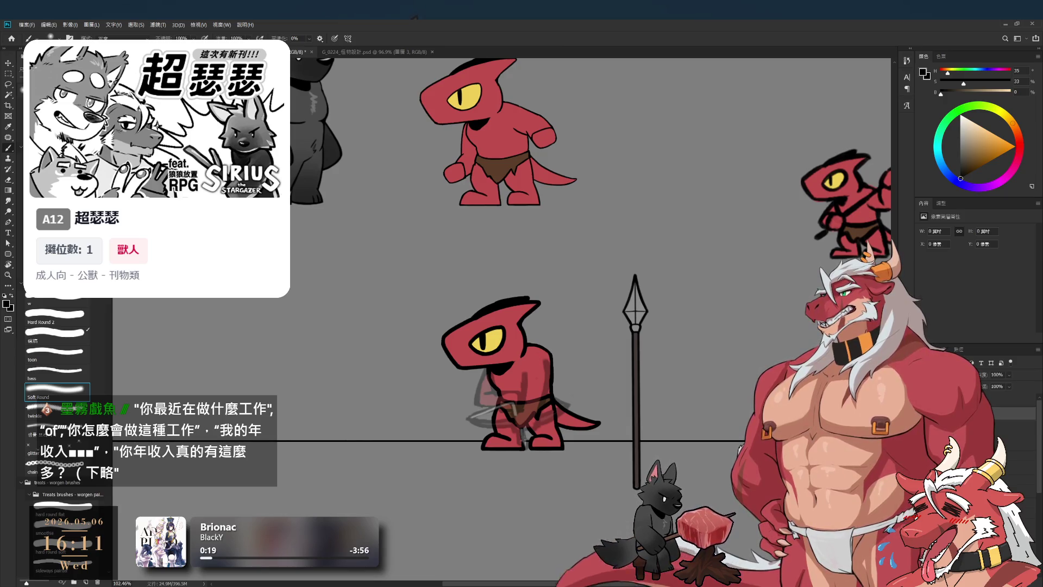
scroll(532, 360, "up", 5)
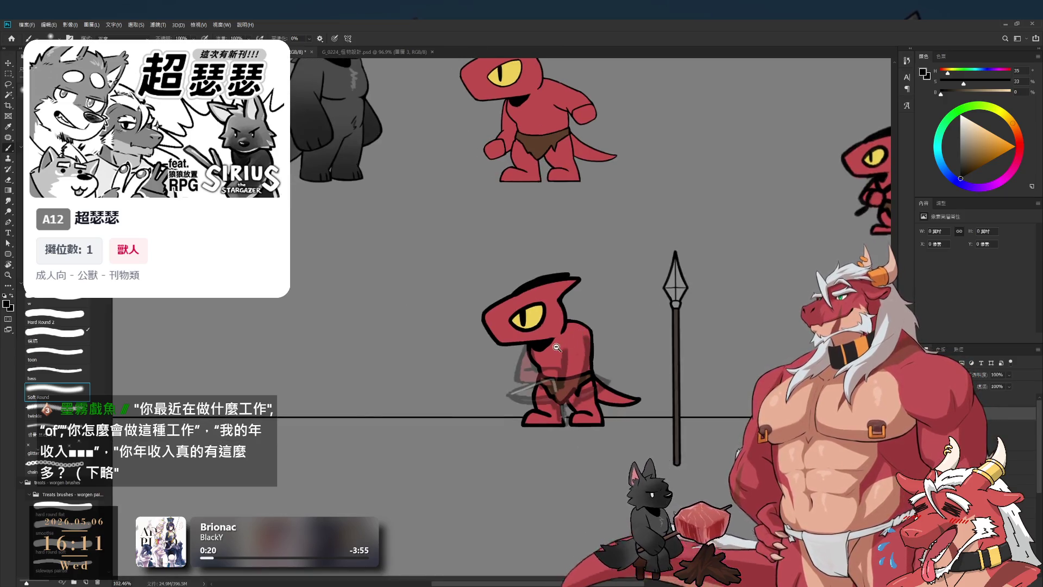
Try a vertical line on the body with the Hard Round 2 brush, then undo it.
left_click(75, 318)
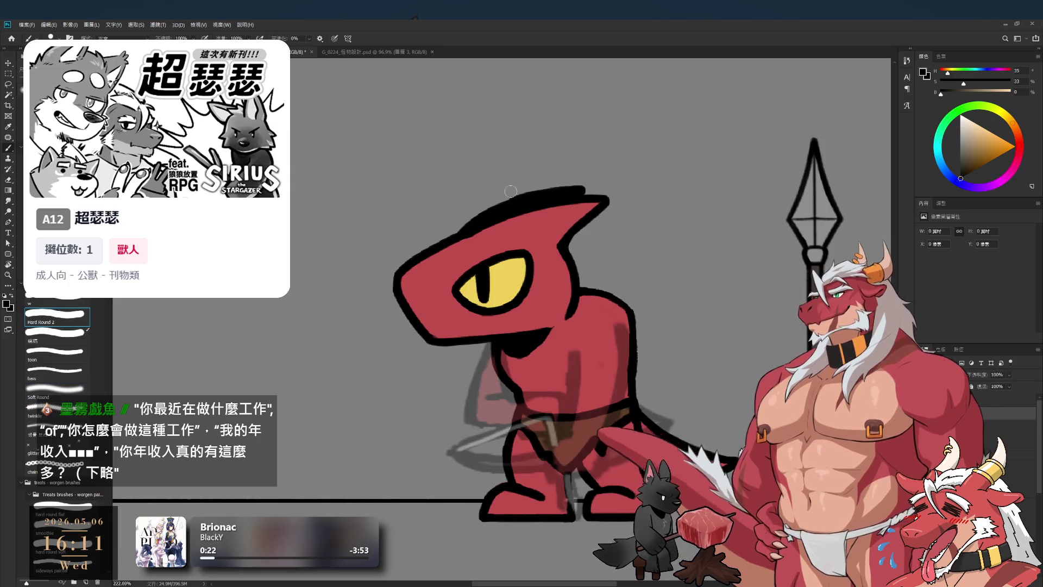
scroll(613, 363, "up", 3)
scroll(614, 363, "up", 1)
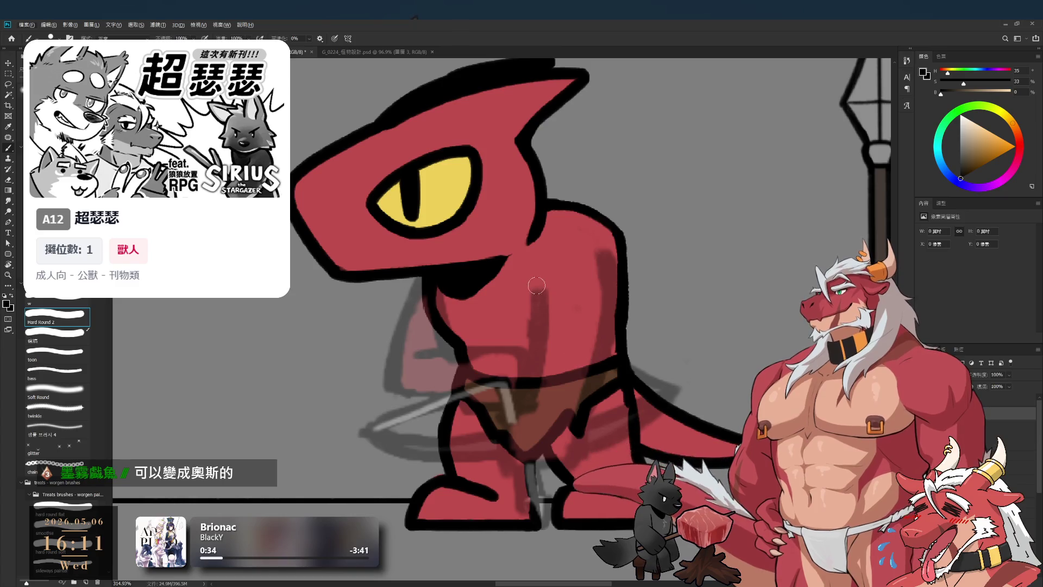
left_click_drag(540, 283, 541, 350)
scroll(549, 305, "up", 2)
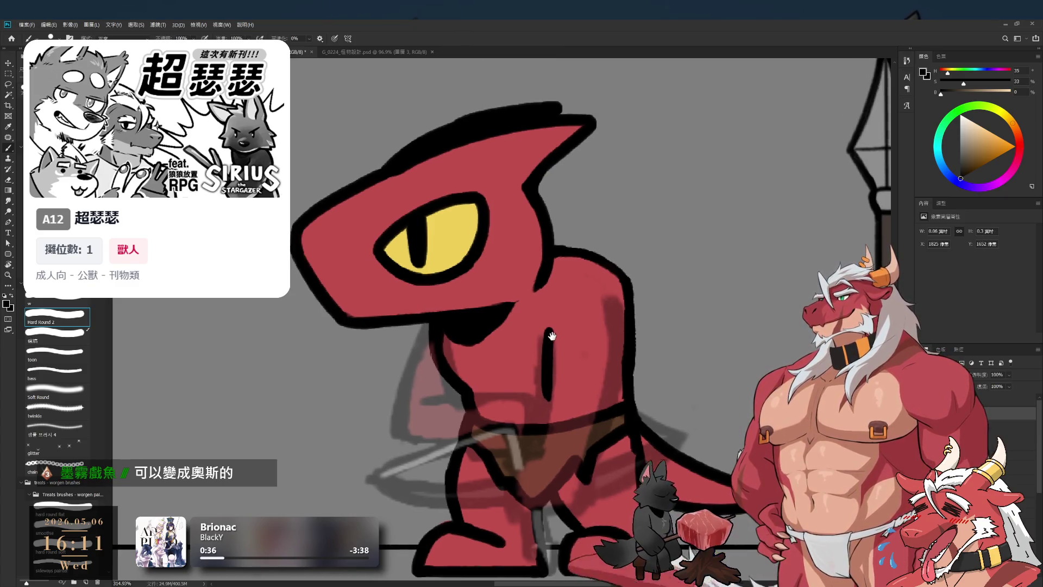
key("ctrl+z")
With the toon brush, draw a dark vertical line down the lower lizard's body.
left_click(63, 354)
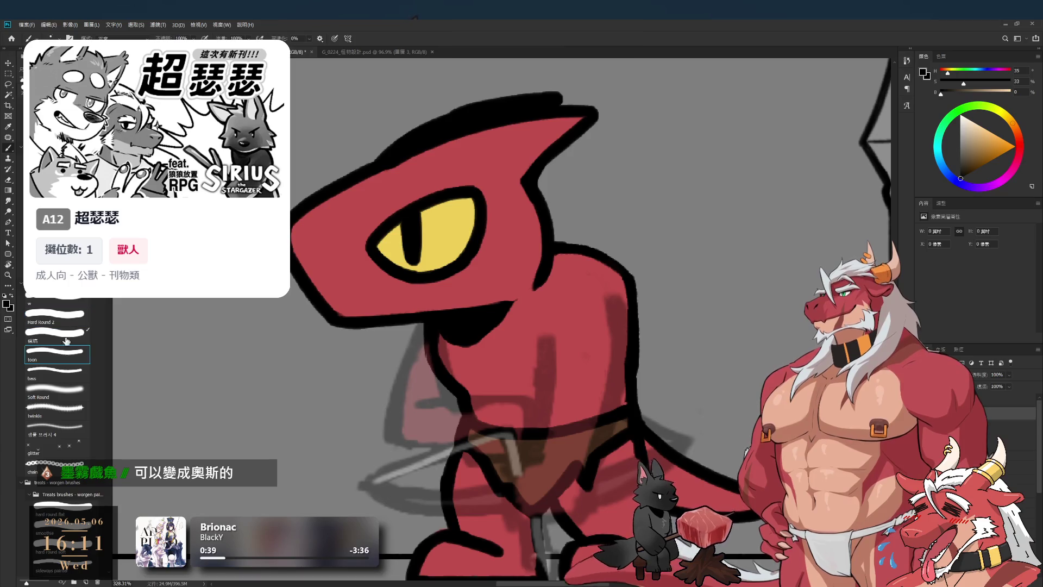
left_click_drag(565, 317, 565, 415)
key("ctrl+z")
scroll(564, 361, "down", 4)
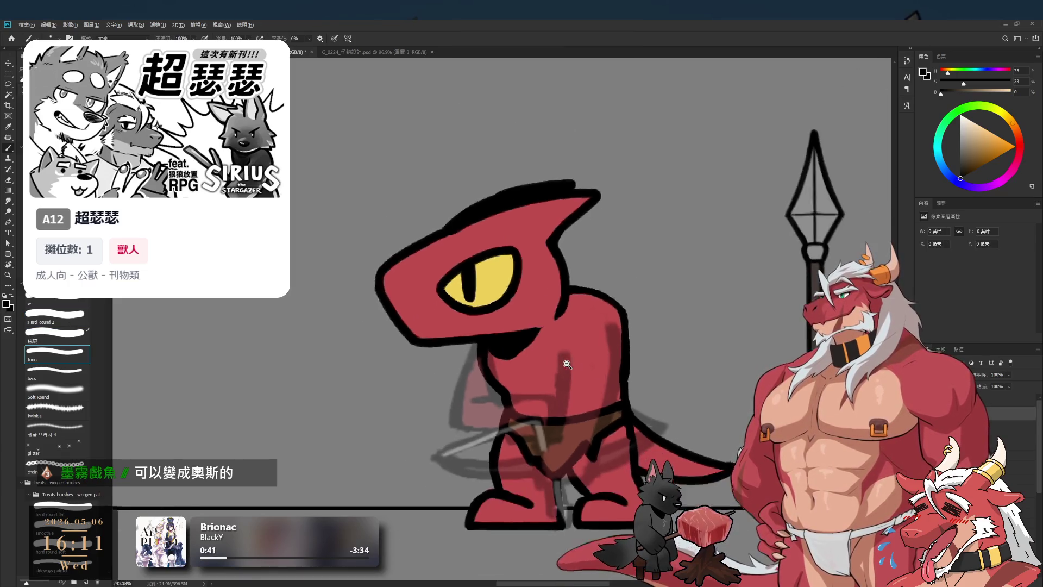
scroll(564, 361, "up", 2)
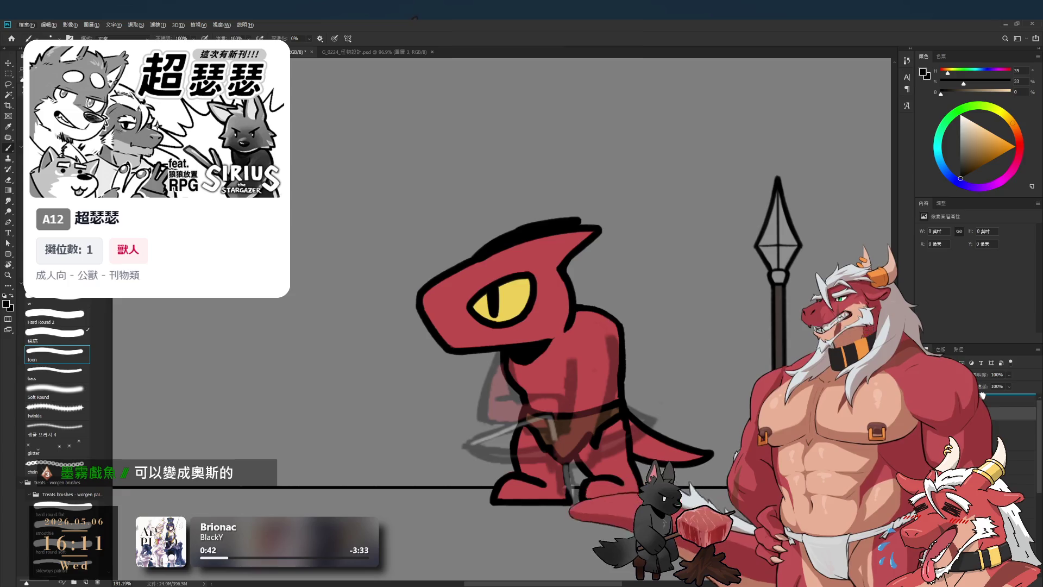
scroll(613, 344, "up", 3)
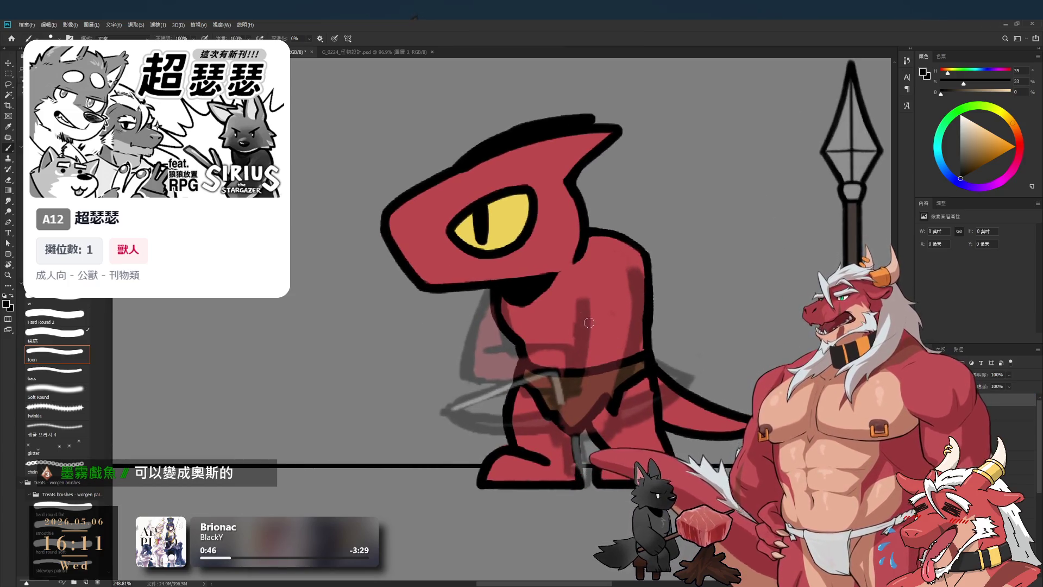
left_click_drag(584, 293, 580, 347)
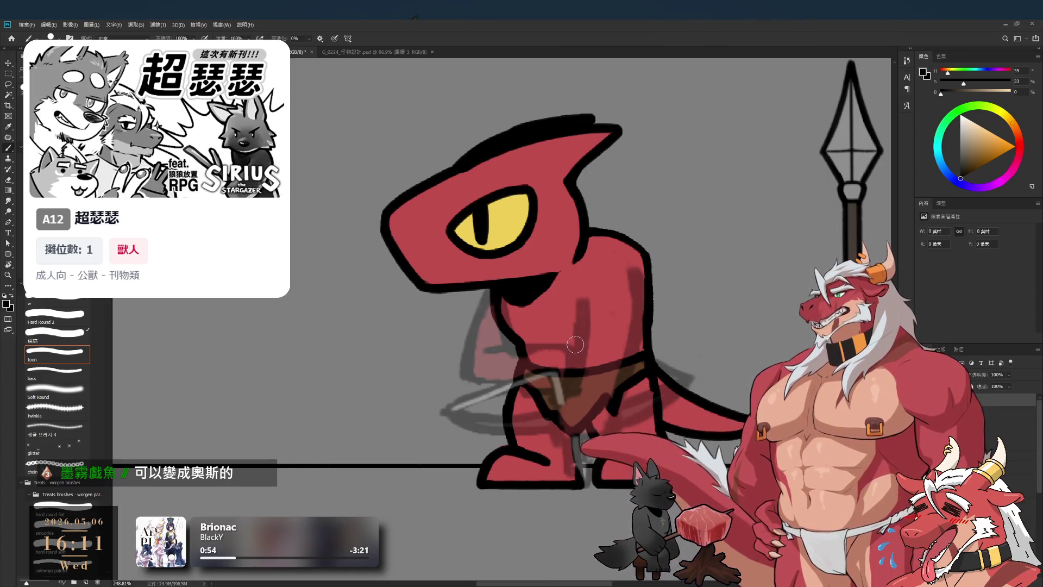
Test the hard round soft brush with a dab, undo it, and select the sideways painter preset.
scroll(57, 391, "down", 3)
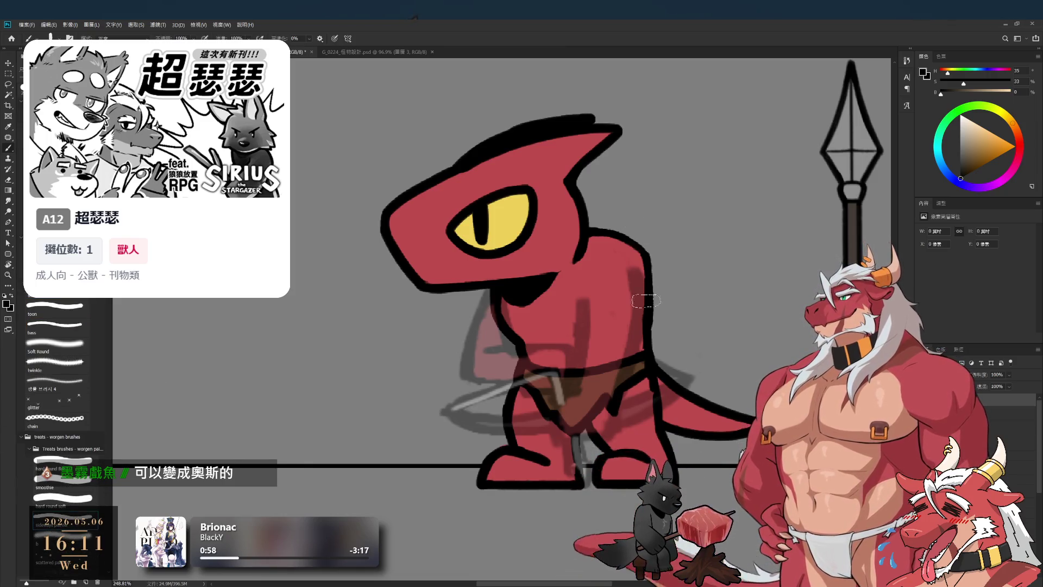
left_click(77, 496)
left_click(594, 369)
key("ctrl+z")
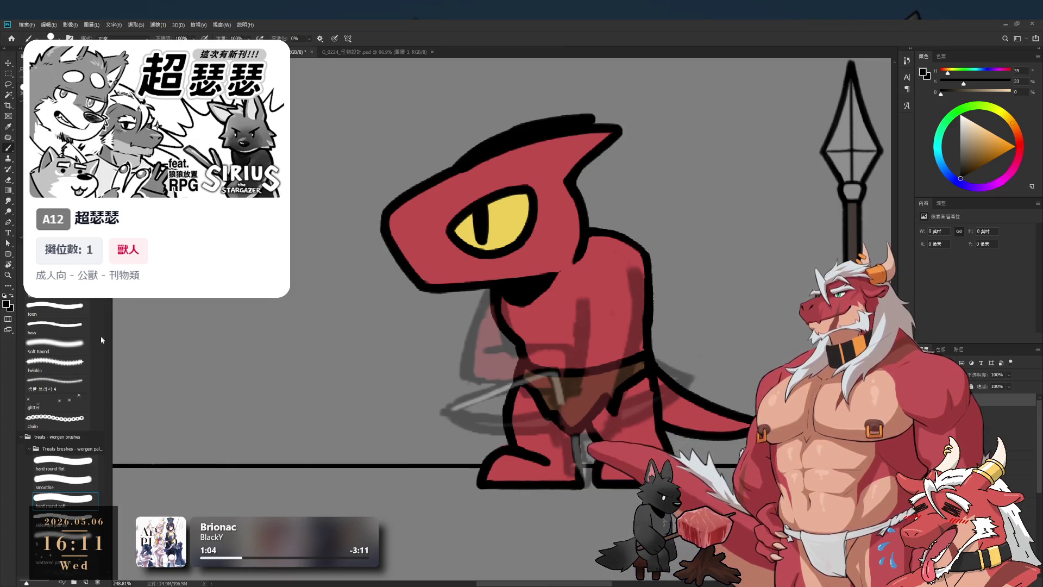
scroll(60, 407, "down", 4)
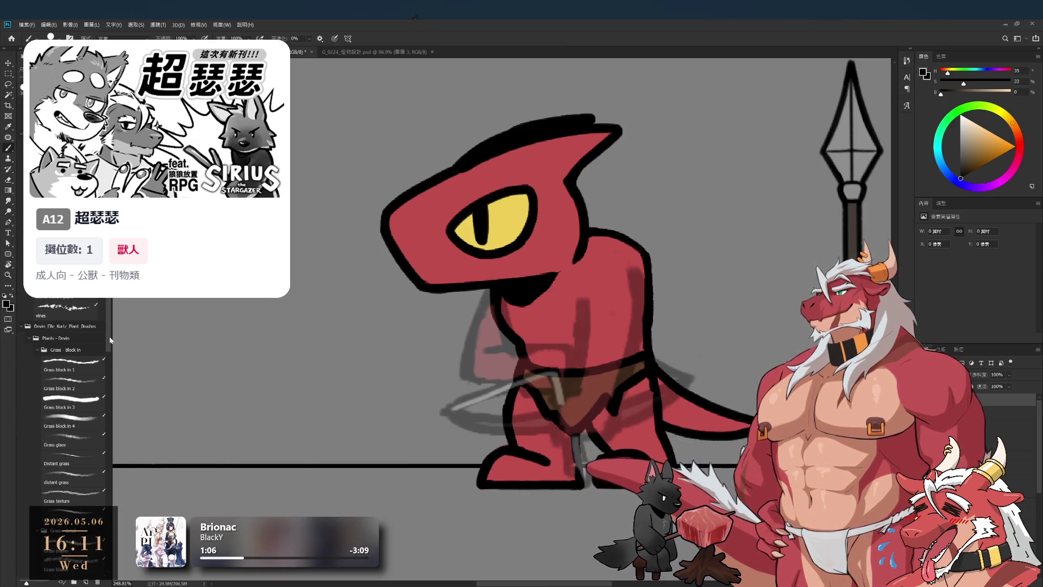
scroll(62, 407, "up", 2)
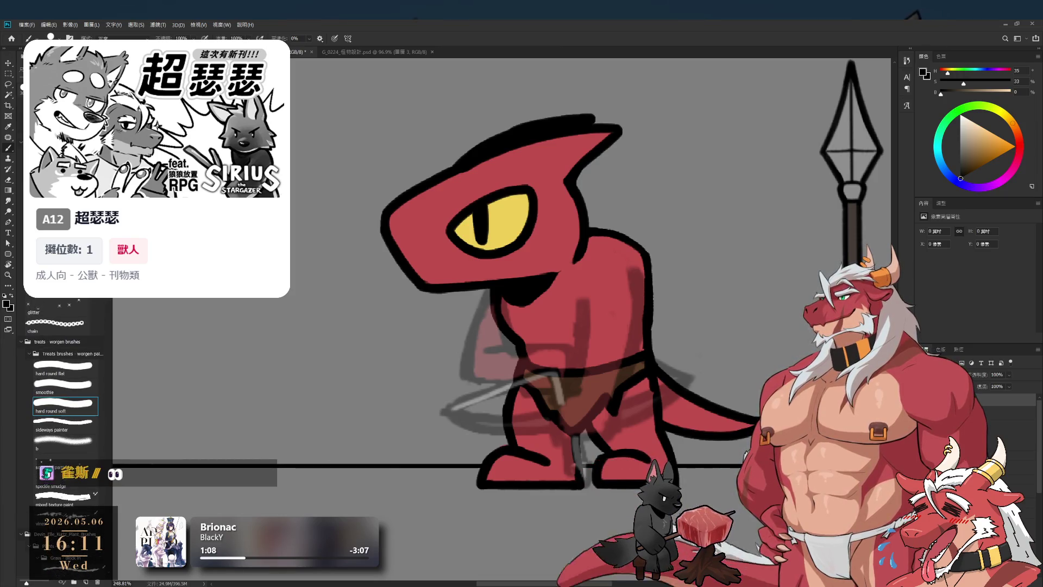
scroll(105, 298, "down", 1)
left_click(66, 404)
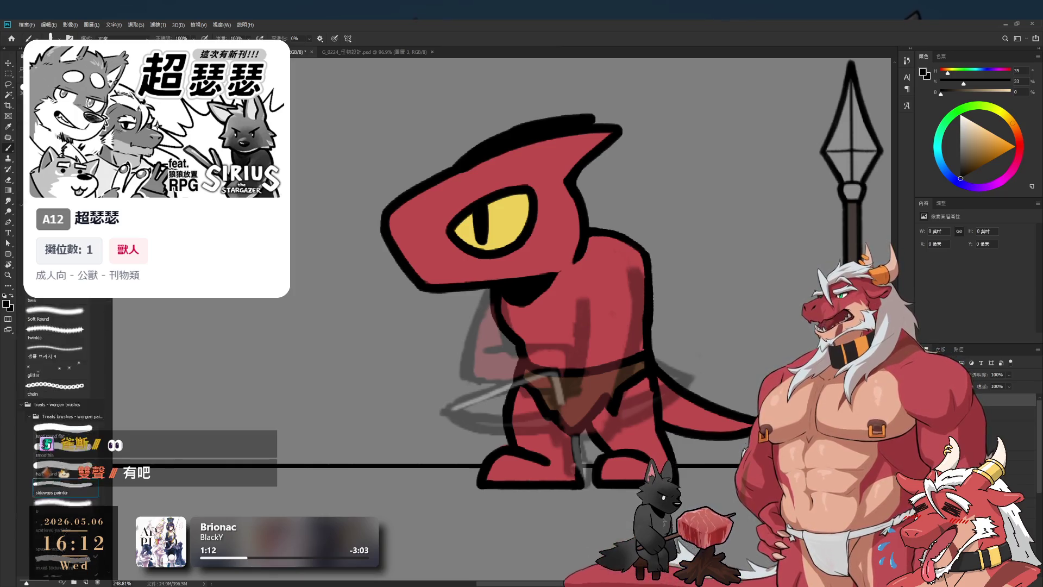
scroll(63, 407, "up", 5)
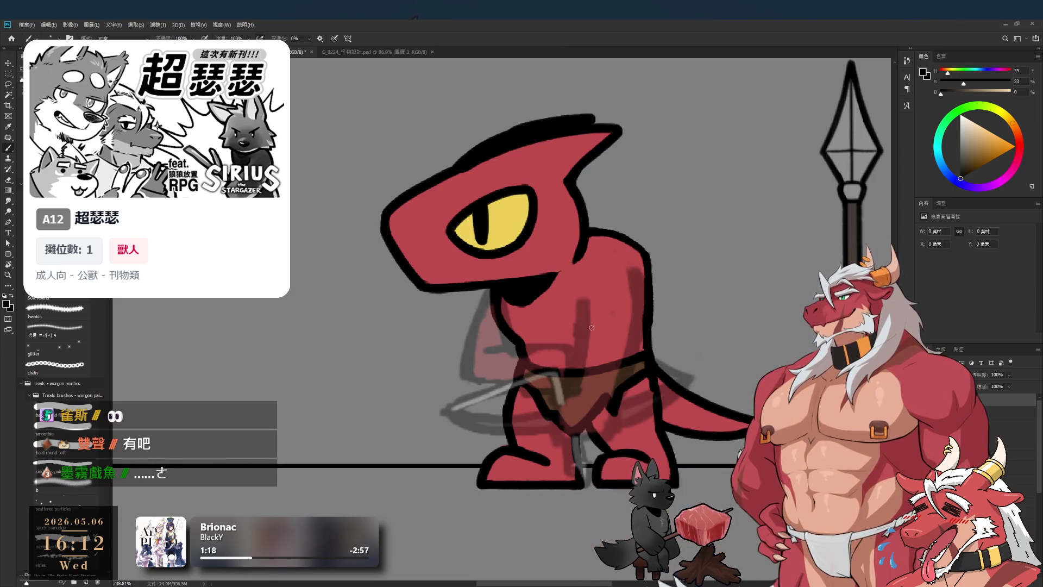
Redraw the dark vertical line down the chest, undoing a stray short stroke.
left_click_drag(584, 284, 581, 354)
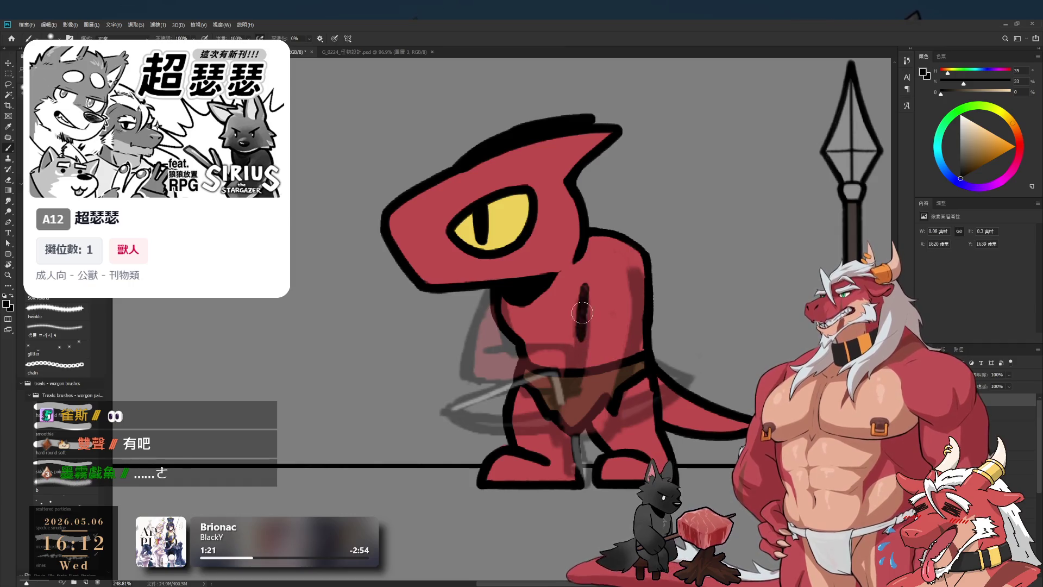
key("ctrl+z")
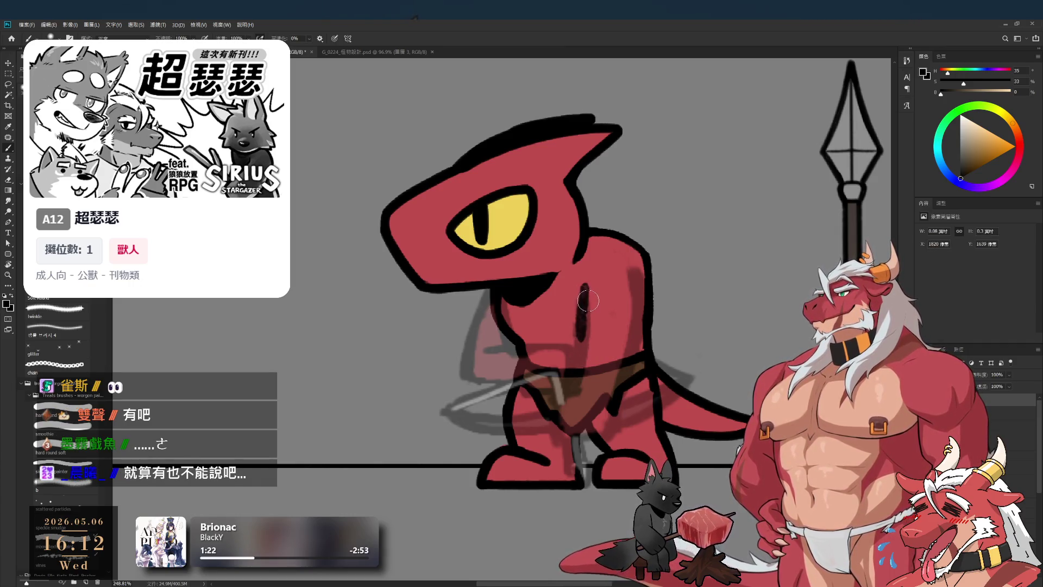
left_click_drag(582, 285, 580, 356)
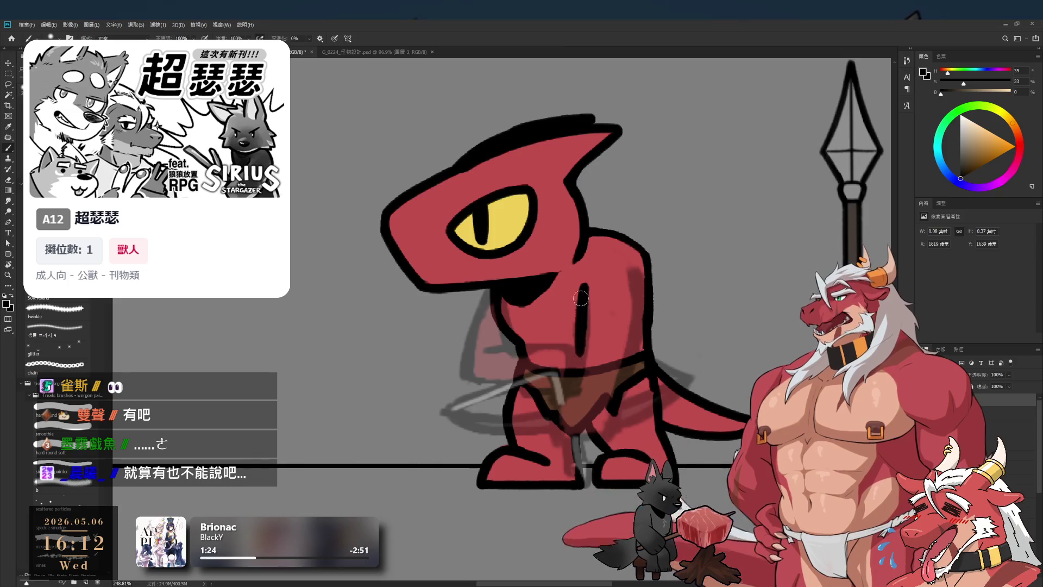
left_click_drag(632, 260, 634, 291)
key("ctrl+z")
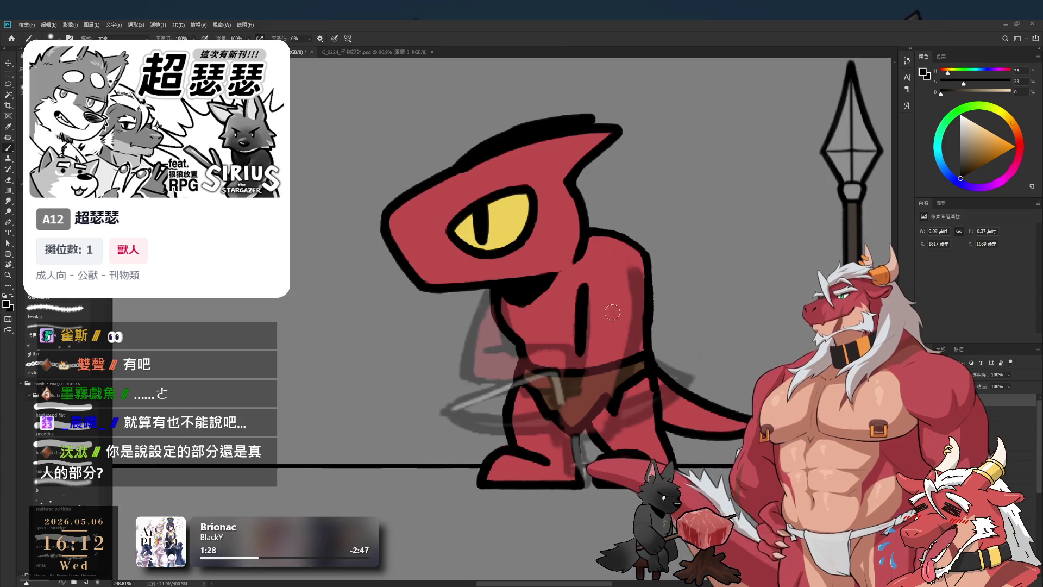
Add a long line down the chest's right edge and extend the left line lower.
left_click_drag(640, 265, 643, 347)
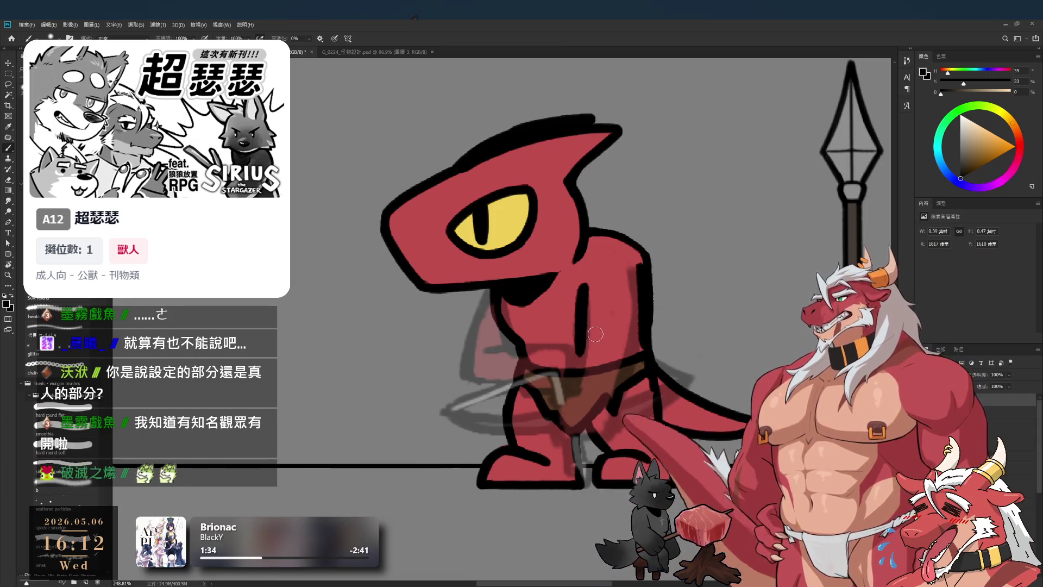
mouse_move(582, 360)
left_mouse_down()
mouse_move(580, 341)
mouse_move(568, 395)
left_mouse_up()
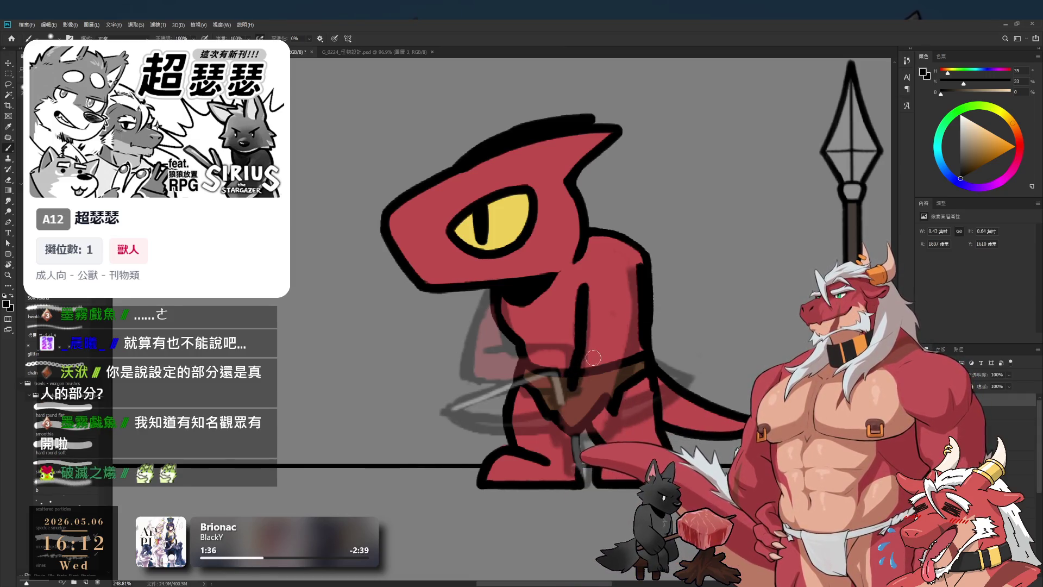
scroll(673, 364, "down", 3)
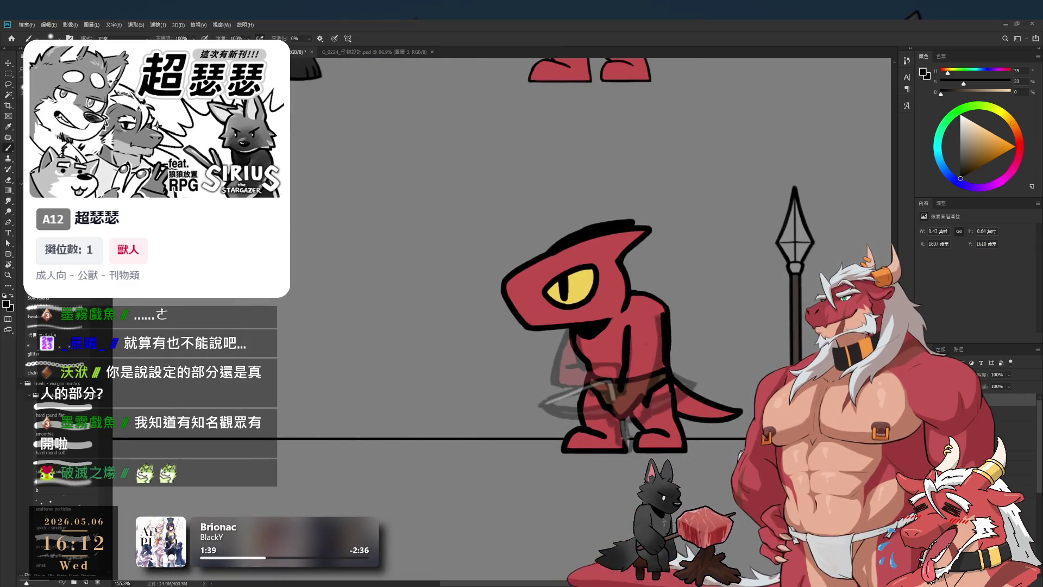
Set the lizard layer's Fill to 26%, then reselect the sketch layer.
left_click(956, 402)
left_click(998, 386)
type("32")
key("Return")
type("26")
key("Return")
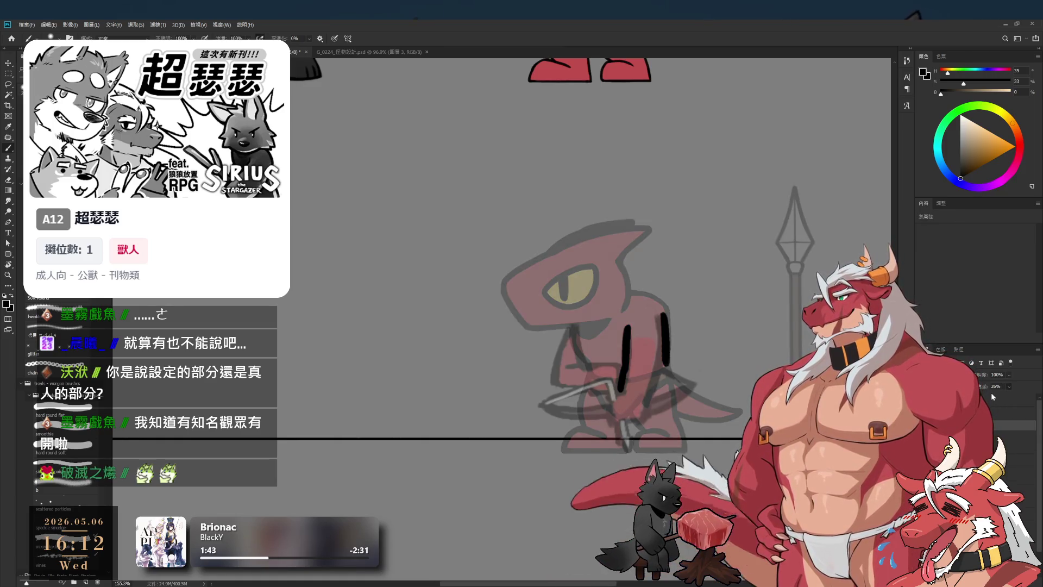
left_click(994, 399)
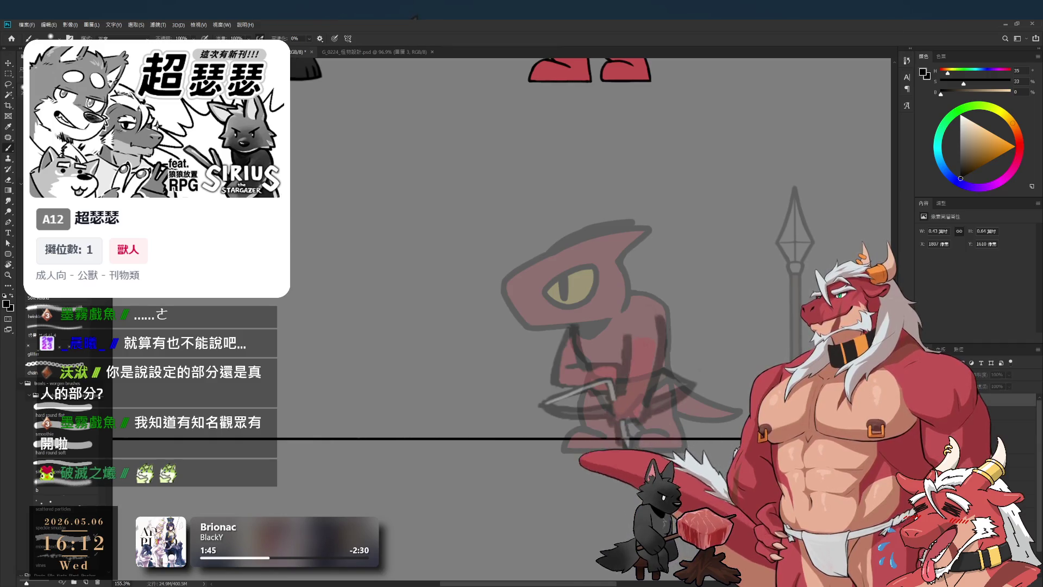
Zoom in on the lizard's arm and tilt the canvas view about 13 degrees.
left_click(639, 356)
key("r")
left_click_drag(554, 158, 518, 170)
scroll(663, 304, "up", 1)
scroll(663, 304, "up", 1)
Trim and extend the right and left arm strokes further down.
key("e")
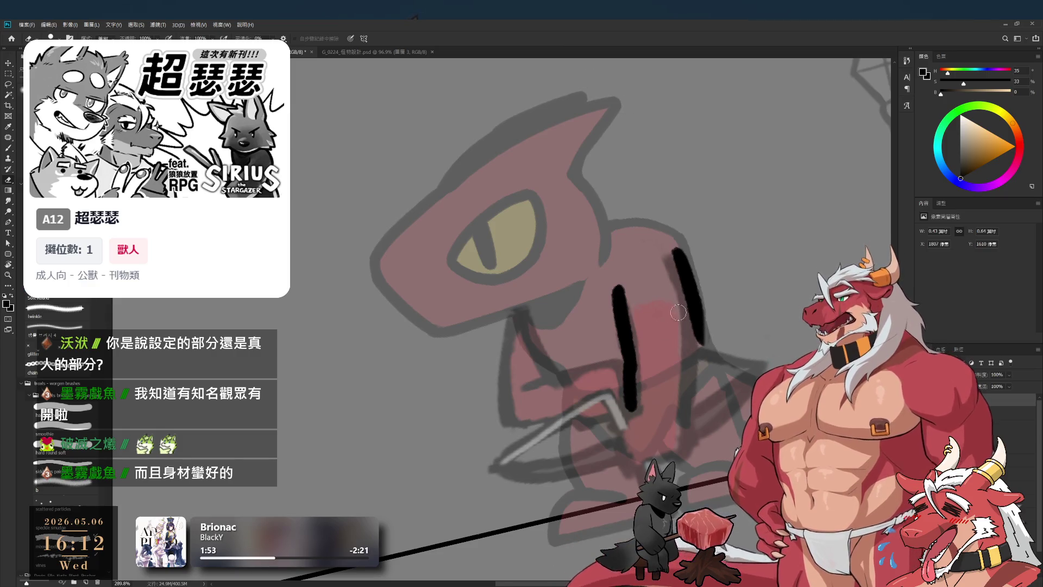
mouse_move(702, 346)
left_mouse_down()
mouse_move(692, 291)
mouse_move(696, 353)
left_mouse_up()
key("b")
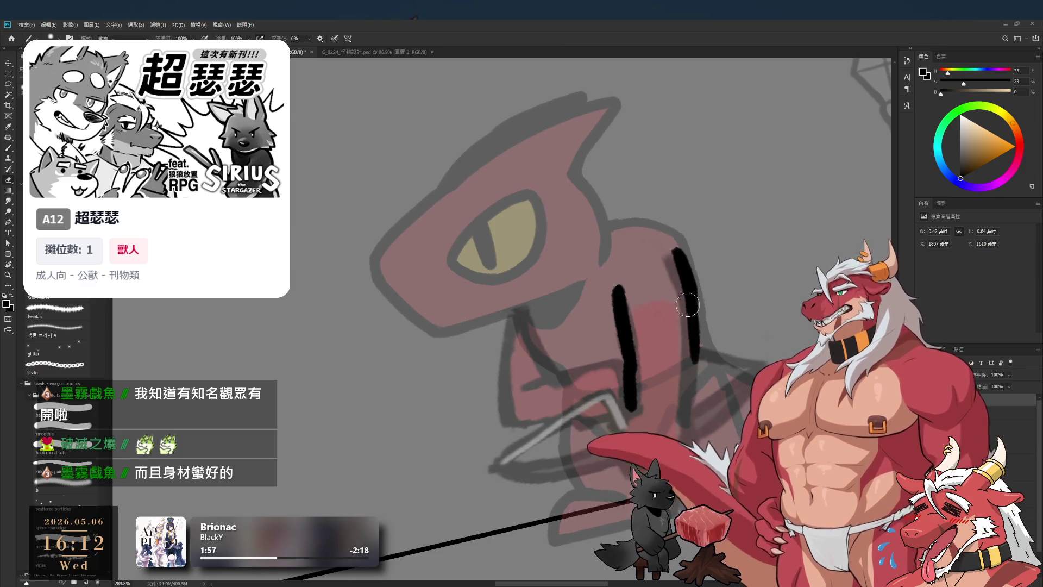
key("e")
key("b")
mouse_move(687, 287)
left_mouse_down()
mouse_move(701, 361)
mouse_move(690, 417)
left_mouse_up()
key("ctrl+z")
left_click_drag(702, 332, 689, 416)
scroll(668, 381, "down", 2)
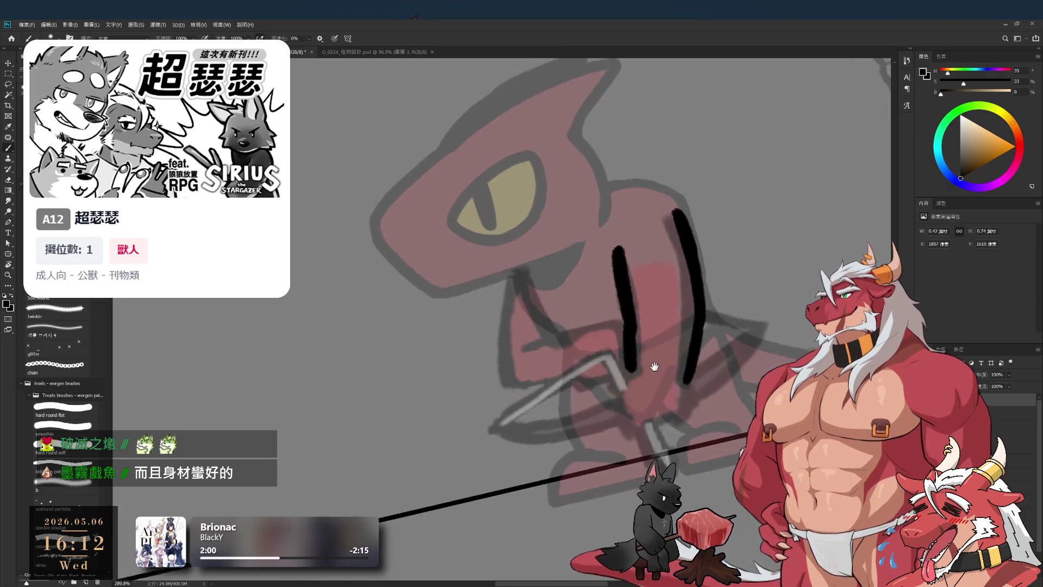
key("ctrl+z")
left_click_drag(636, 352, 631, 402)
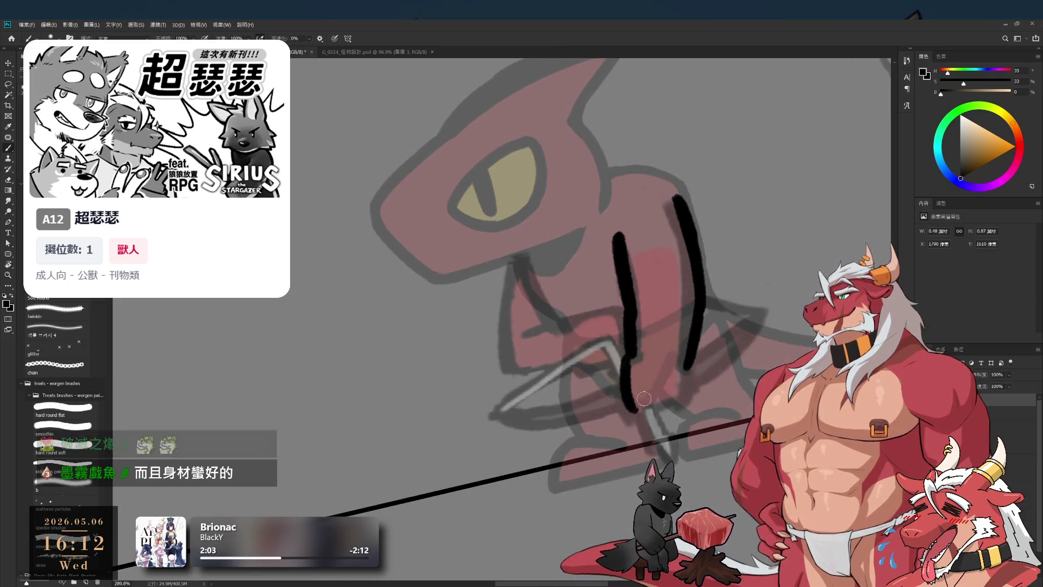
key("ctrl+z")
mouse_move(637, 350)
left_mouse_down()
mouse_move(633, 402)
mouse_move(651, 407)
left_mouse_up()
Join the two strokes' bottoms with a curve into a U shape and trim the left edge.
key("e")
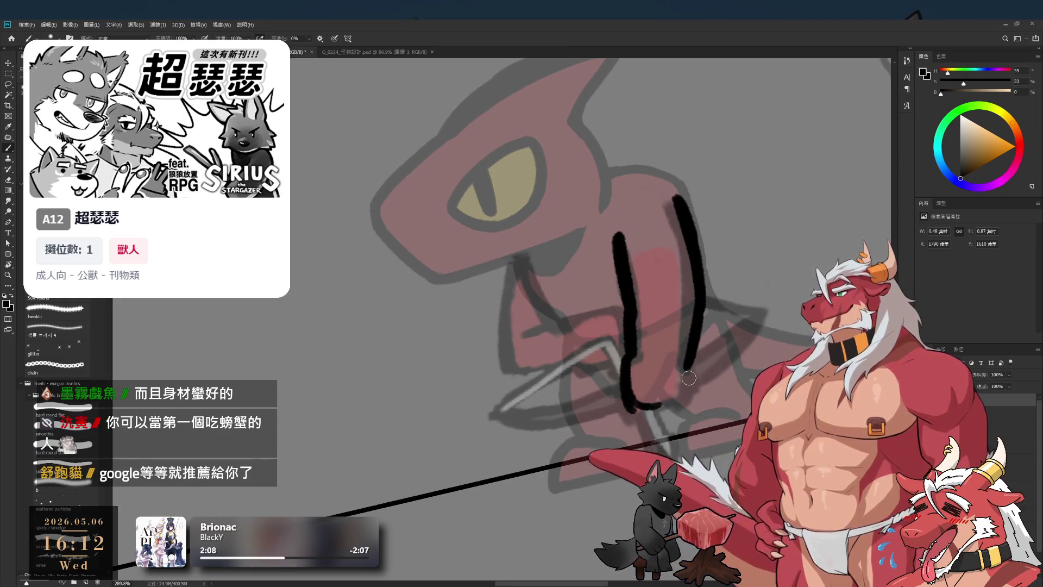
key("b")
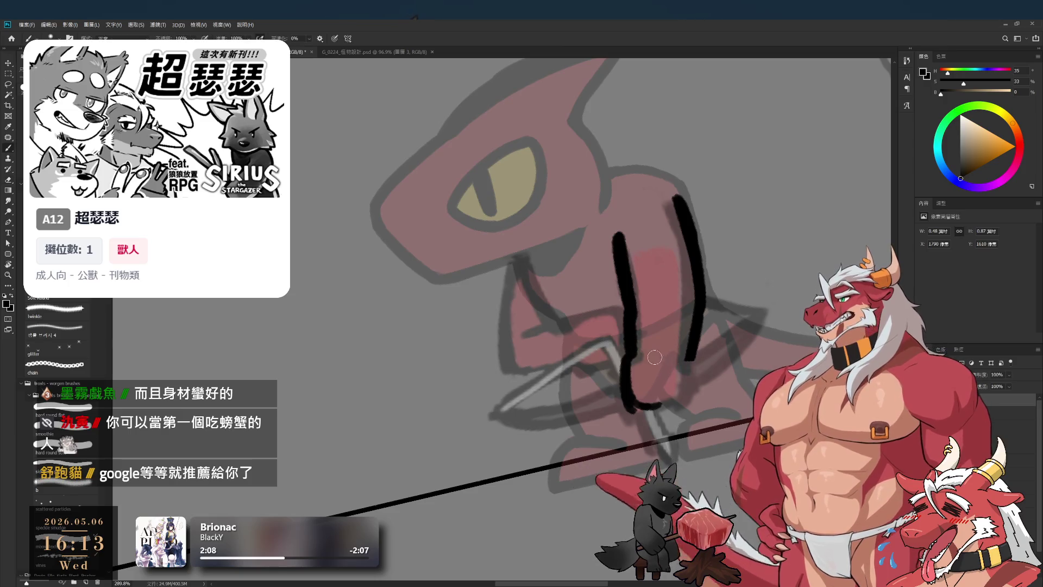
mouse_move(658, 356)
left_mouse_down()
mouse_move(698, 372)
mouse_move(686, 403)
mouse_move(693, 373)
left_mouse_up()
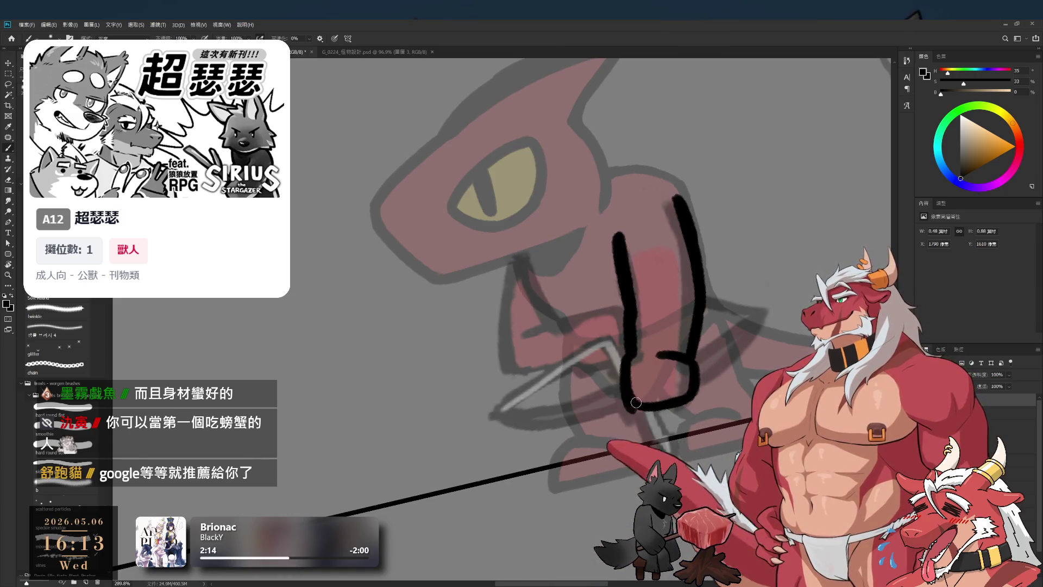
key("e")
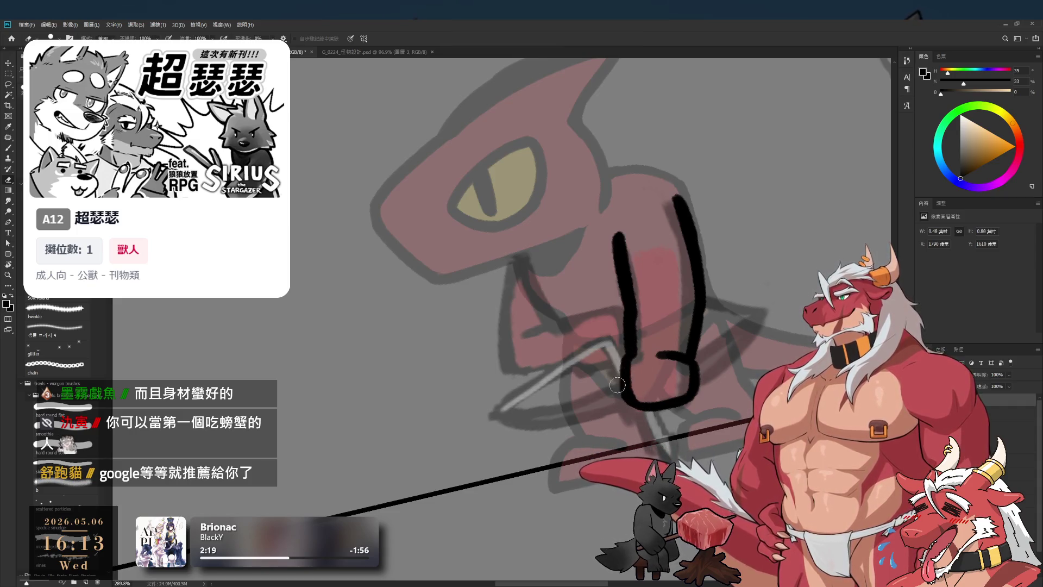
left_click_drag(618, 366, 619, 402)
key("b")
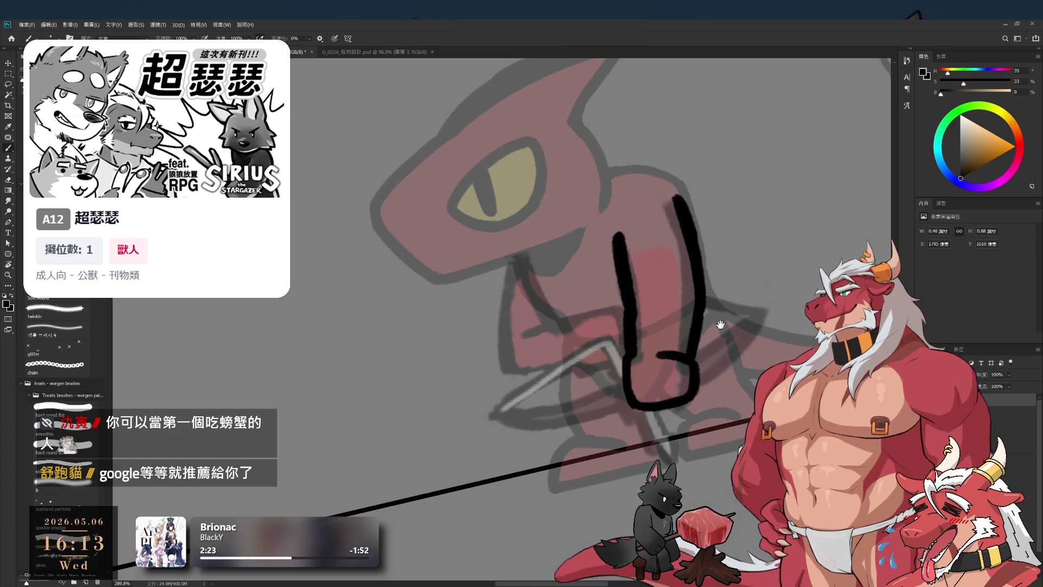
scroll(721, 325, "down", 5)
key("e")
scroll(654, 299, "up", 5)
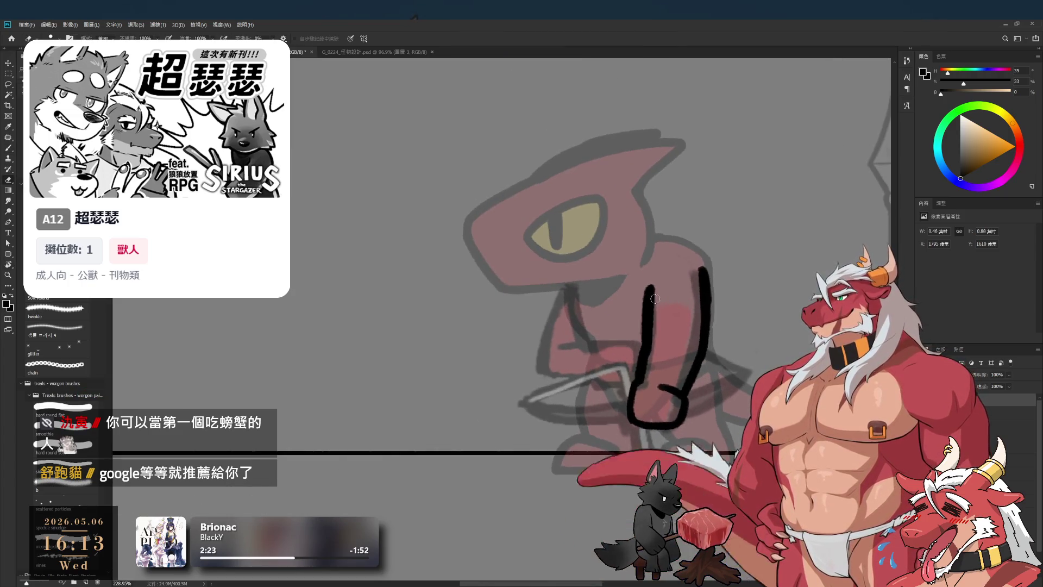
Redraw the curved stroke near the lizard's arm, retrying until it sits right.
key("b")
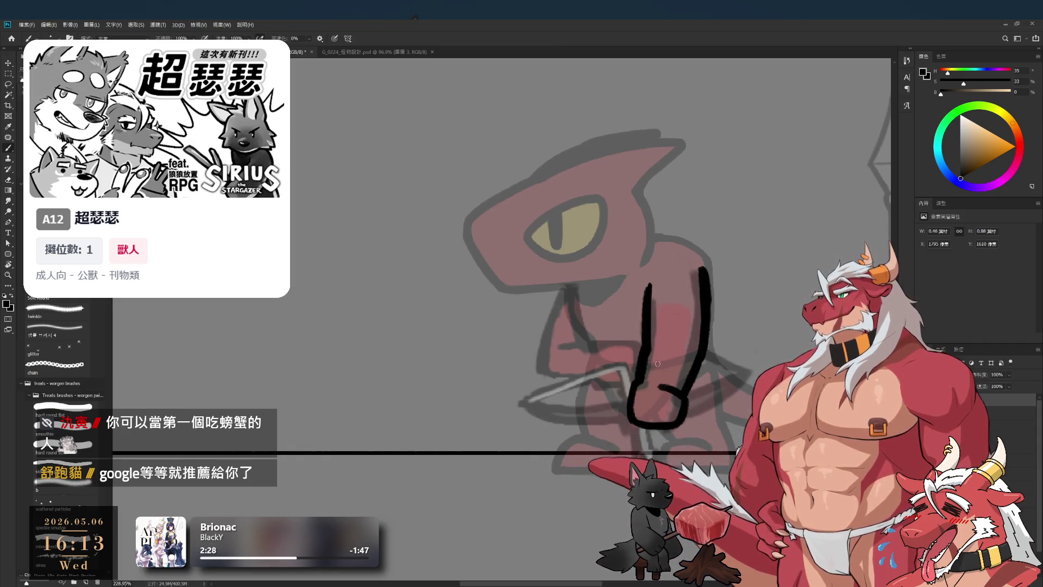
mouse_move(589, 348)
left_mouse_down()
mouse_move(614, 305)
mouse_move(660, 273)
mouse_move(615, 323)
left_mouse_up()
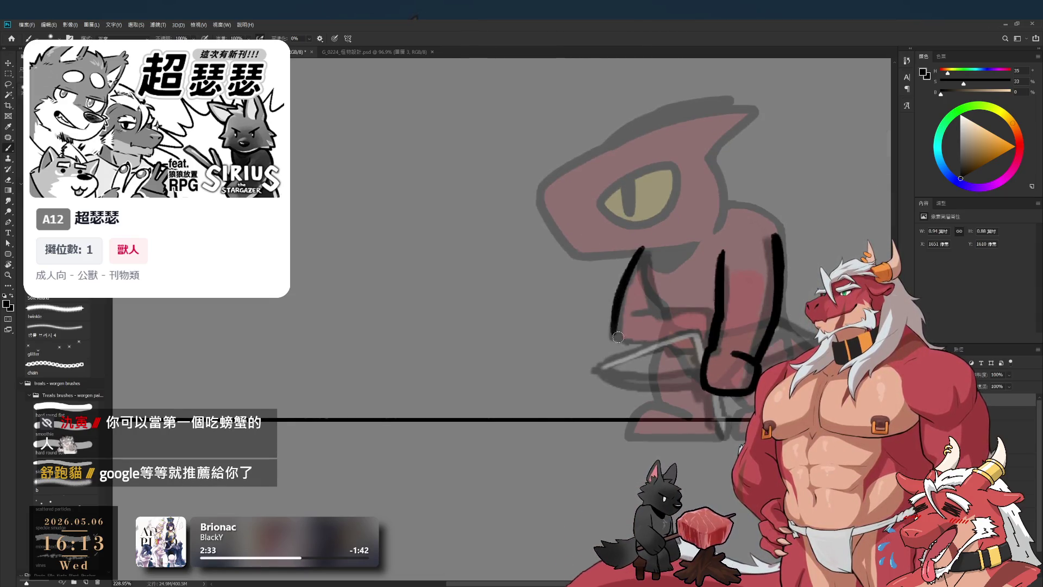
key("ctrl+z")
left_click_drag(641, 250, 617, 336)
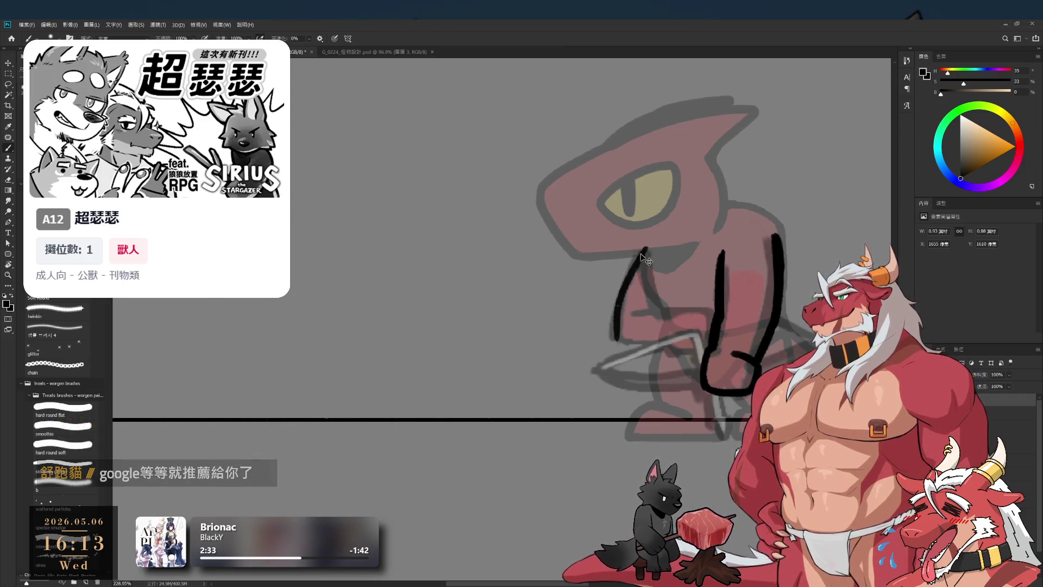
key("ctrl+z")
left_click_drag(644, 245, 614, 333)
key("ctrl+z")
left_click_drag(643, 245, 614, 333)
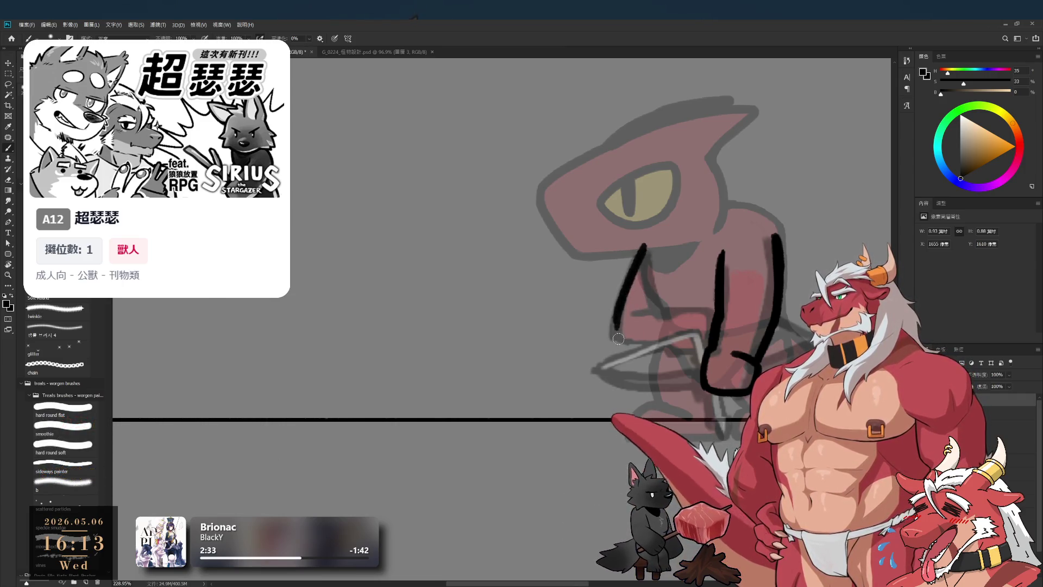
Add short diagonal finger strokes beside the hand, erasing and redrawing the upper diagonal.
left_click_drag(668, 303, 610, 334)
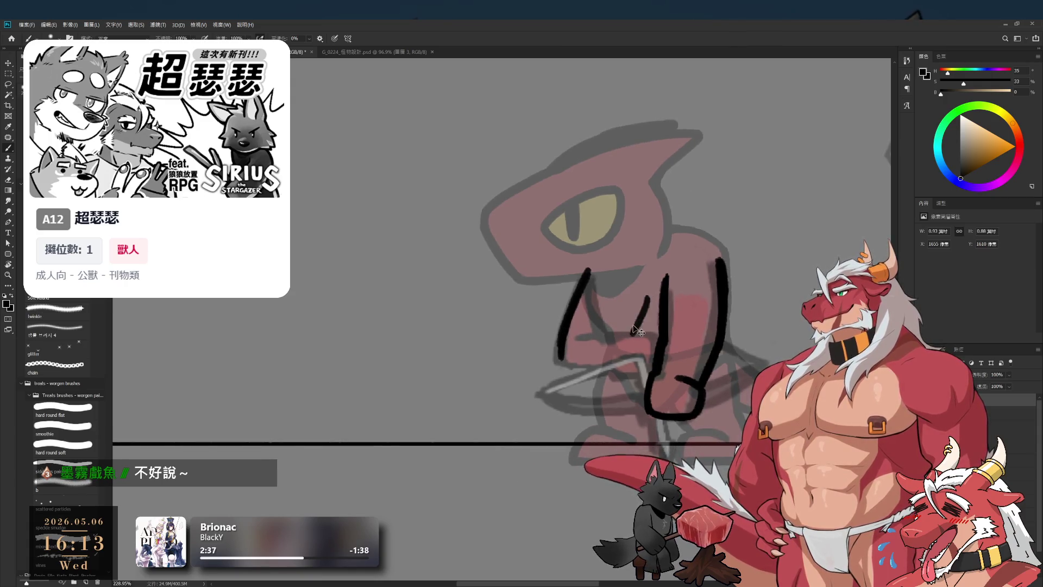
key("ctrl+z")
left_click_drag(632, 296, 613, 333)
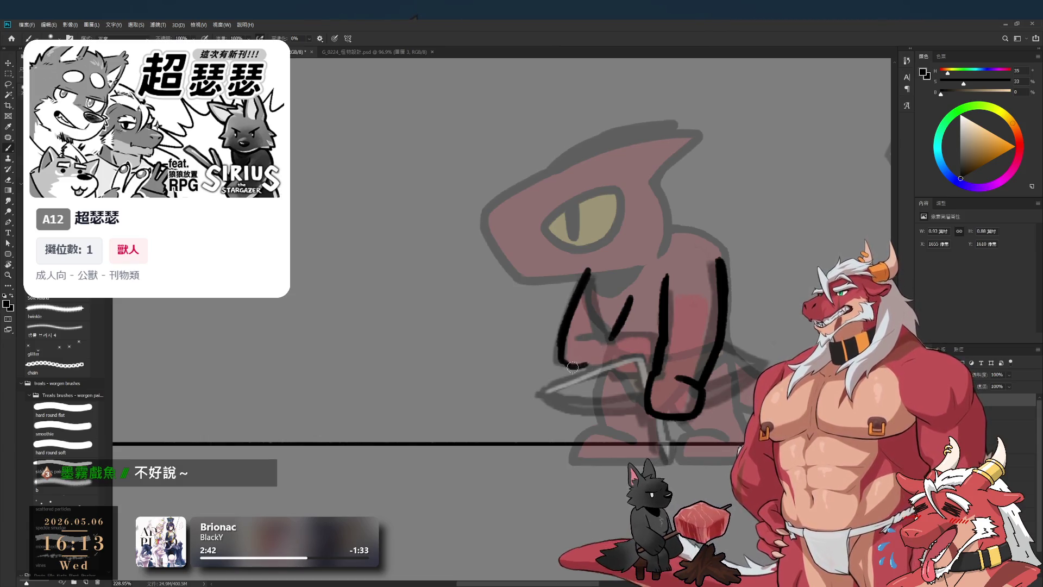
mouse_move(565, 364)
left_mouse_down()
mouse_move(597, 361)
mouse_move(619, 321)
left_mouse_up()
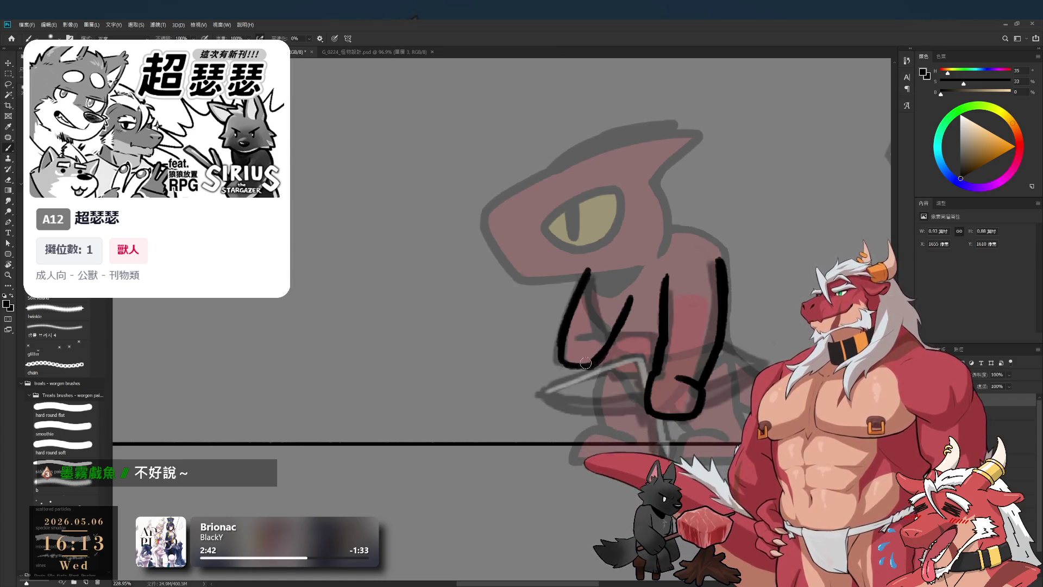
key("e")
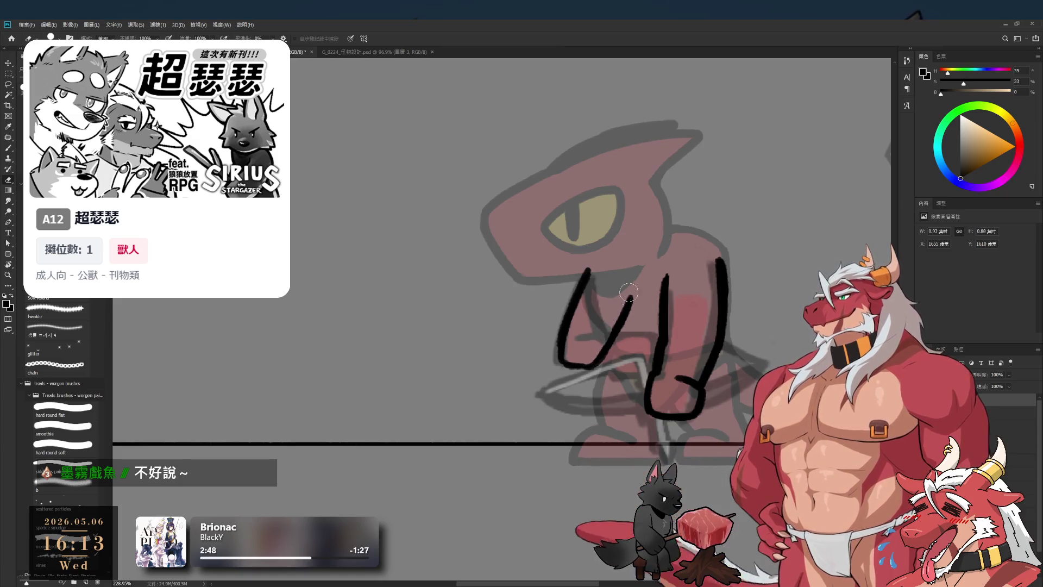
left_click_drag(620, 308, 597, 341)
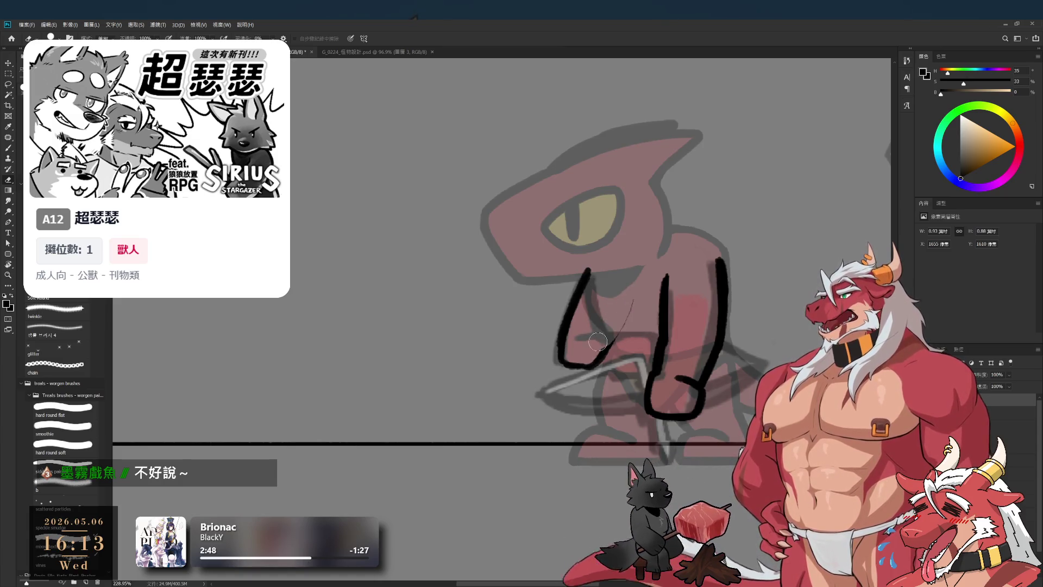
key("b")
left_click_drag(639, 300, 612, 350)
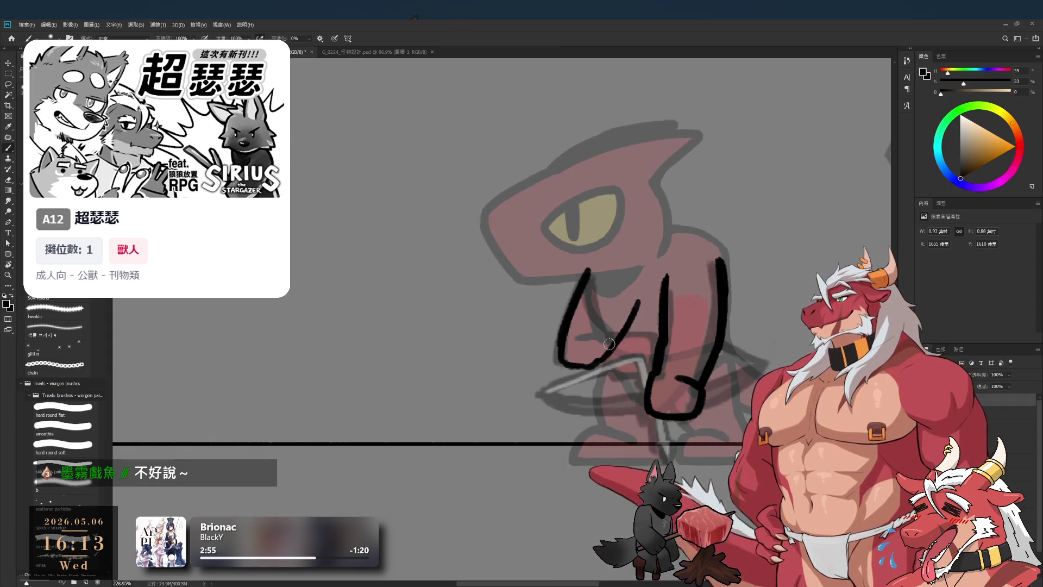
key("e")
key("b")
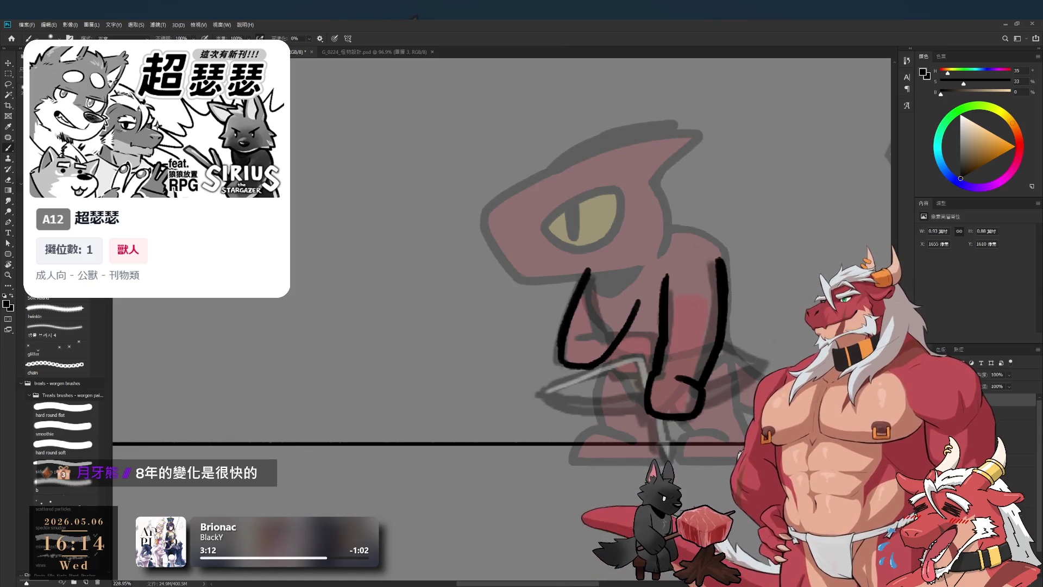
On a new layer, draw horizontal lines across and along the bottom of the left loop.
key("ctrl+shift+alt+n")
left_click_drag(580, 329, 644, 333)
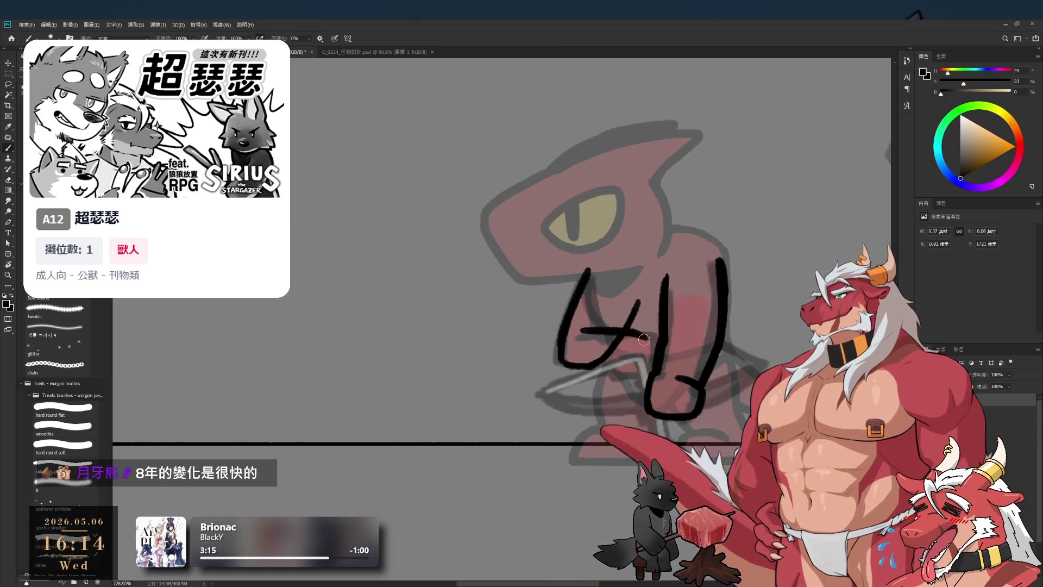
left_click_drag(565, 362, 633, 359)
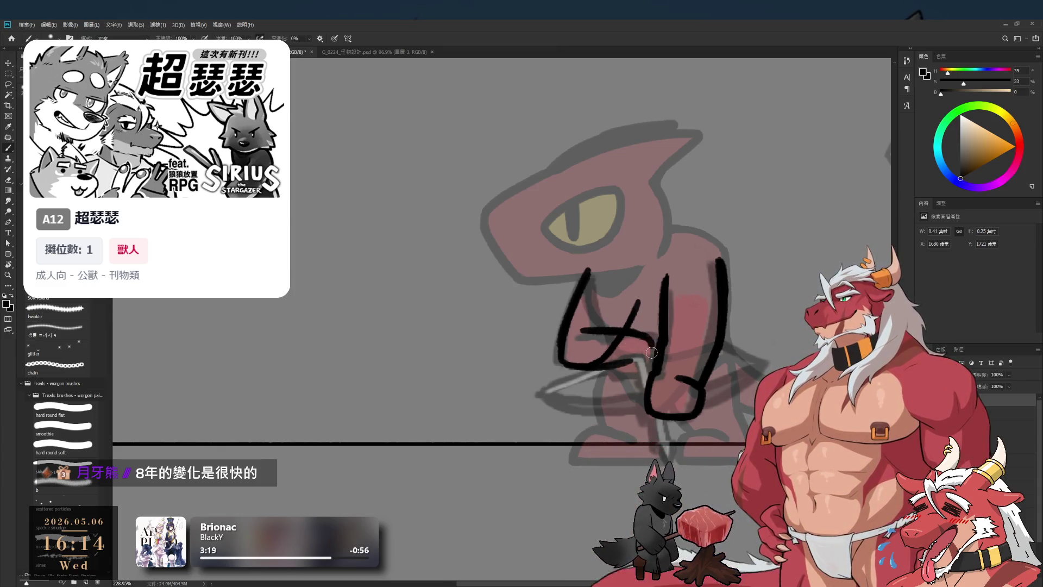
left_click_drag(617, 362, 647, 360)
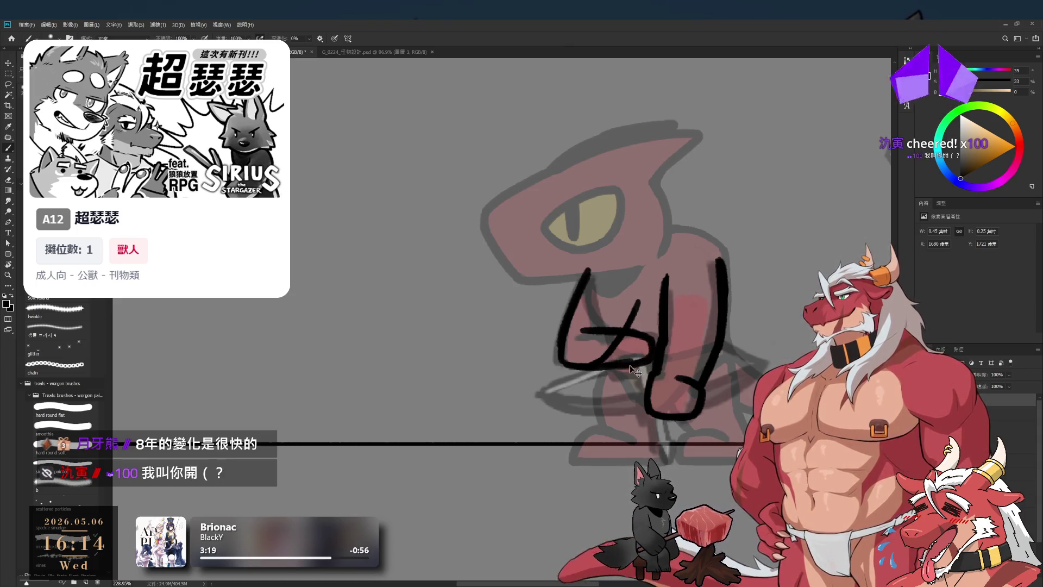
Tilt the view, erase the old vertical finger line, and redraw it slightly curved.
key("r")
mouse_move(728, 338)
left_mouse_down()
mouse_move(719, 398)
mouse_move(588, 532)
mouse_move(538, 546)
left_mouse_up()
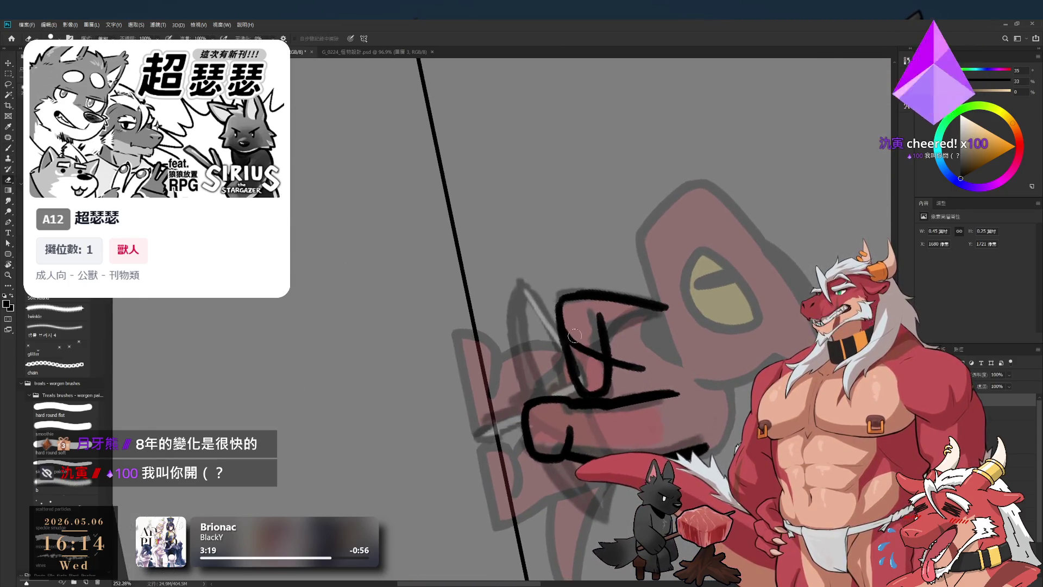
mouse_move(600, 379)
left_mouse_down()
mouse_move(602, 310)
mouse_move(612, 383)
left_mouse_up()
key("b")
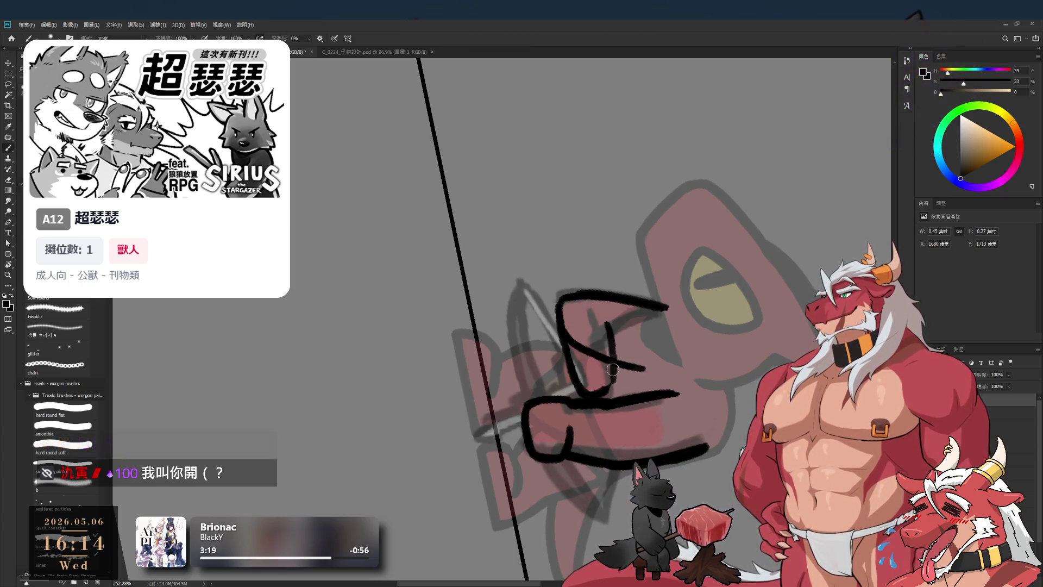
key("ctrl+z")
left_click_drag(608, 326, 611, 397)
key("ctrl+z")
left_click_drag(607, 322, 601, 382)
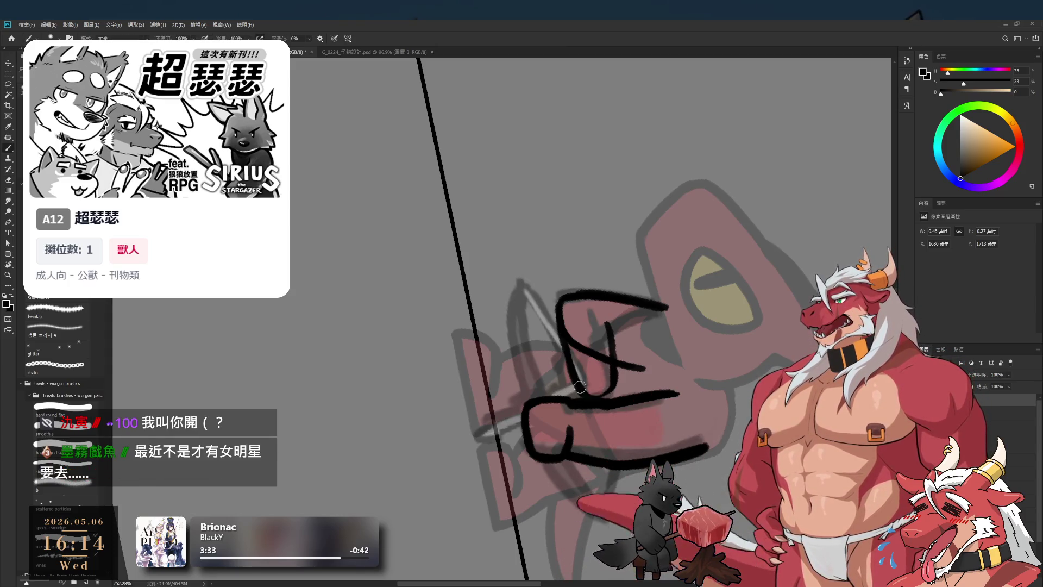
Try a short horizontal finger line, undo it, and turn the view back upright.
left_click_drag(608, 415, 655, 416)
key("ctrl+z")
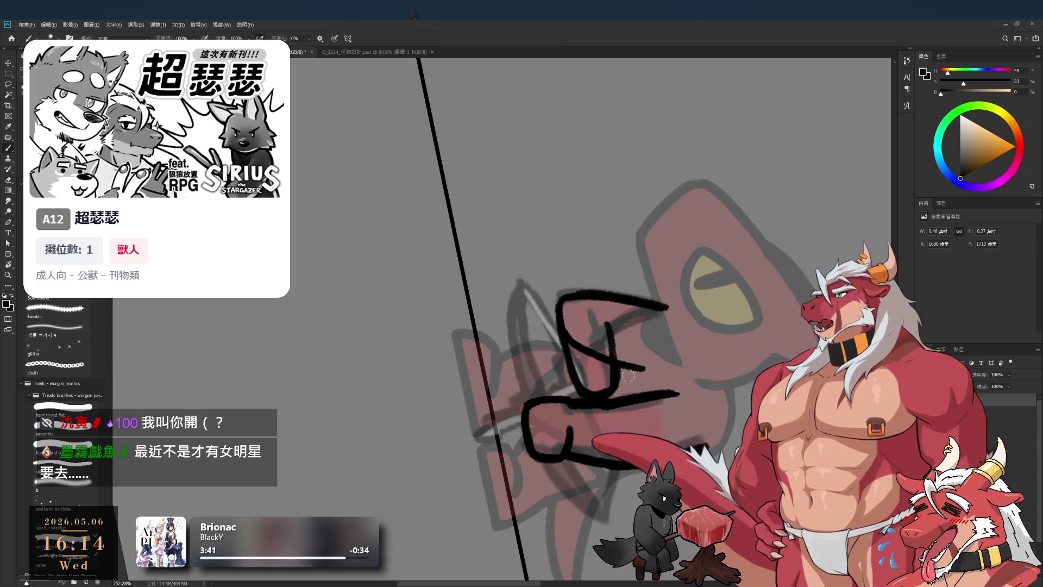
key("e")
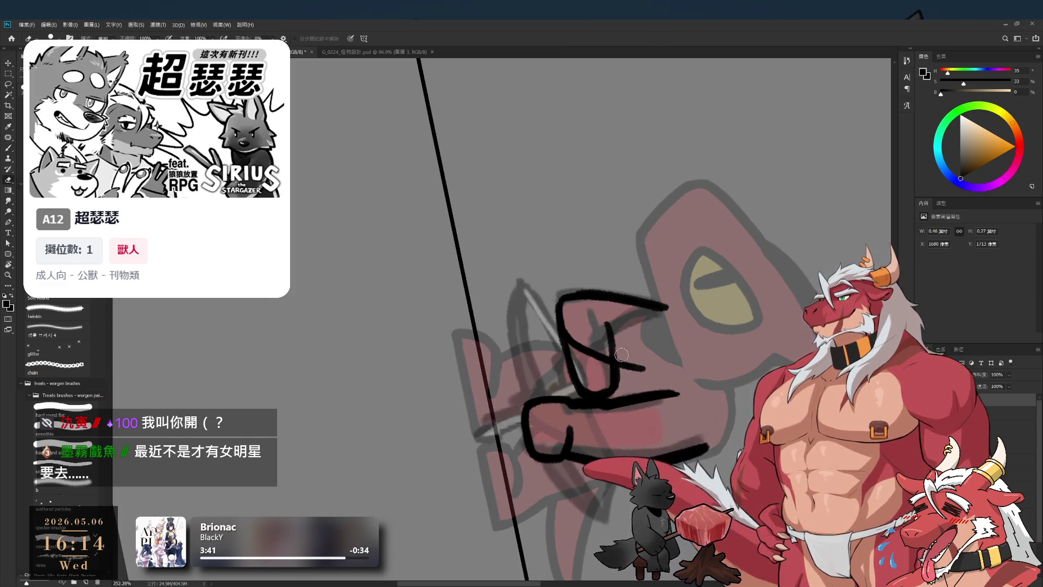
key("r")
mouse_move(613, 404)
left_mouse_down()
mouse_move(500, 302)
mouse_move(467, 380)
left_mouse_up()
Paint a short black stroke inside the hand sketch on a new empty layer.
key("b")
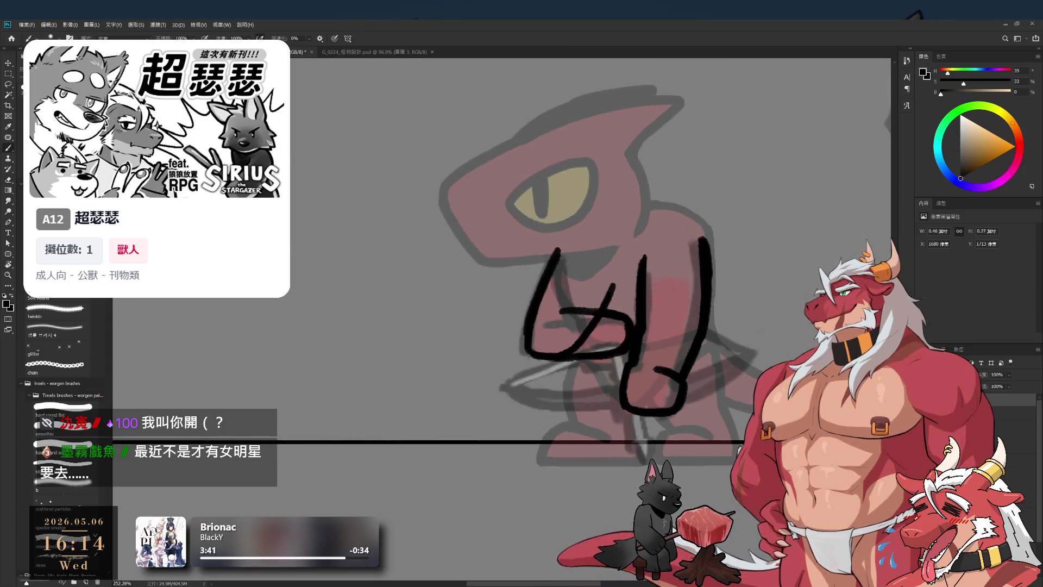
key("ctrl+shift+alt+n")
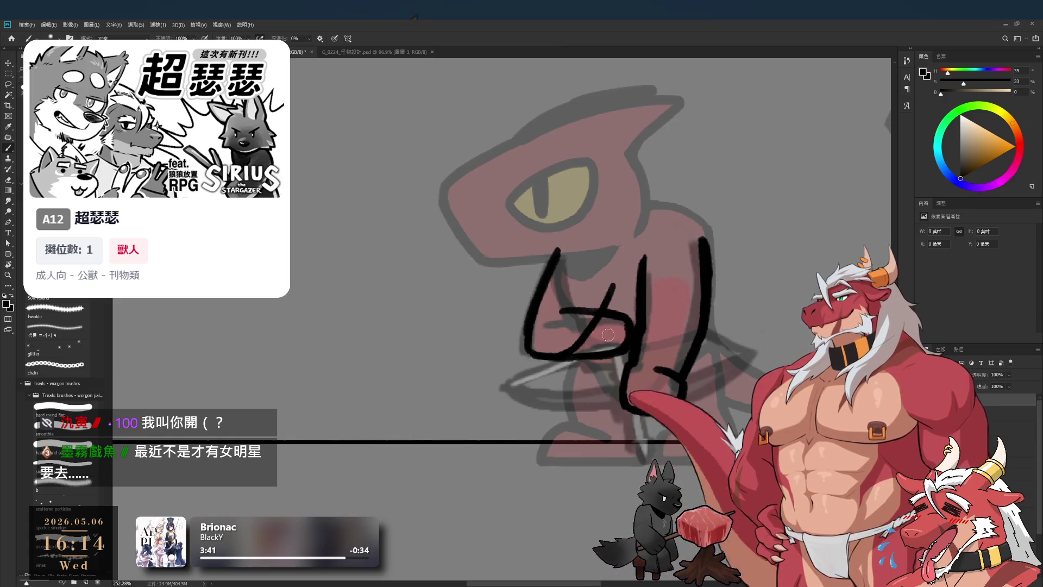
left_click_drag(636, 328, 631, 356)
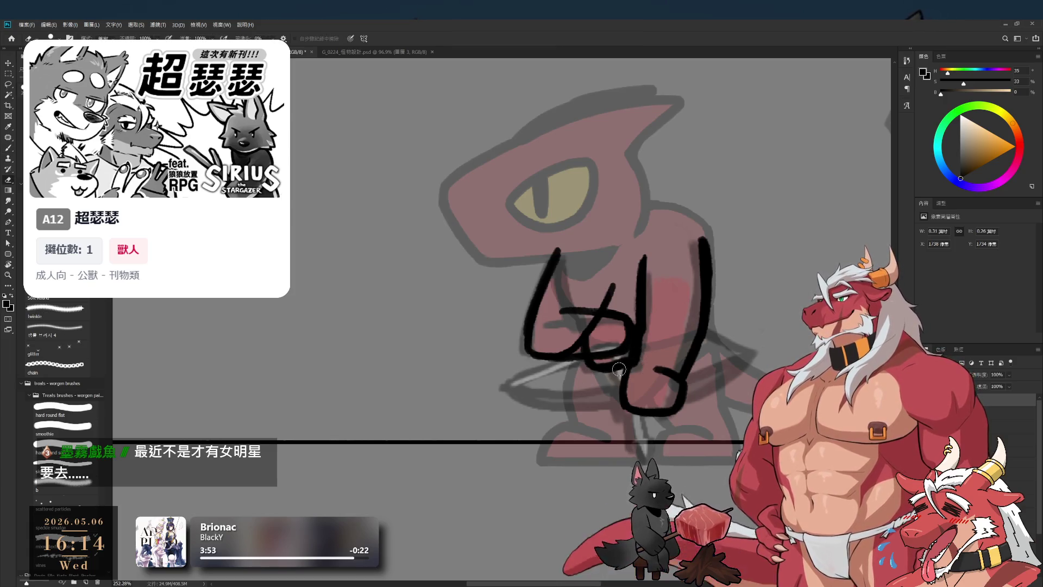
scroll(631, 371, "down", 5)
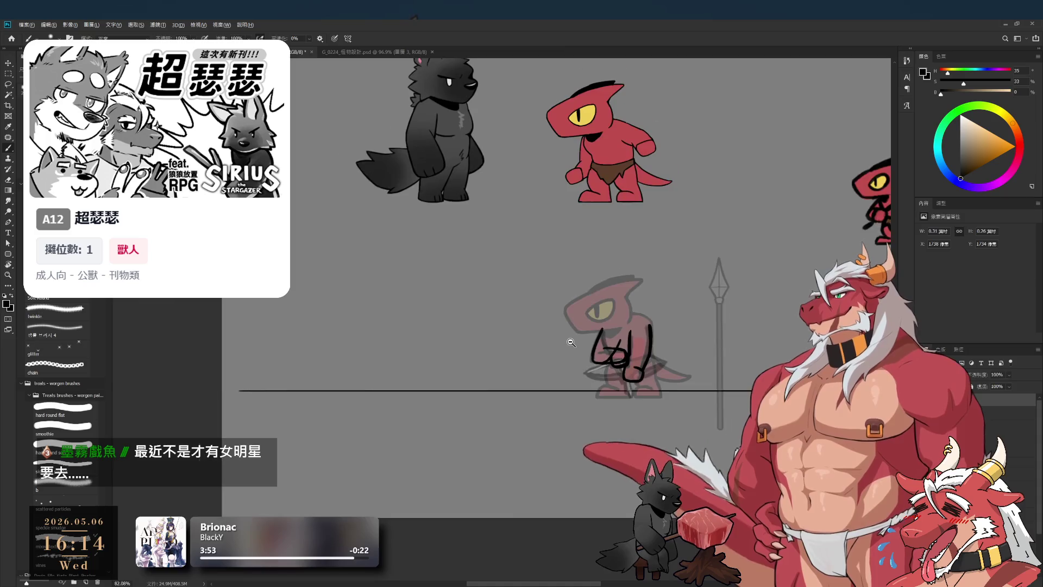
scroll(631, 371, "up", 4)
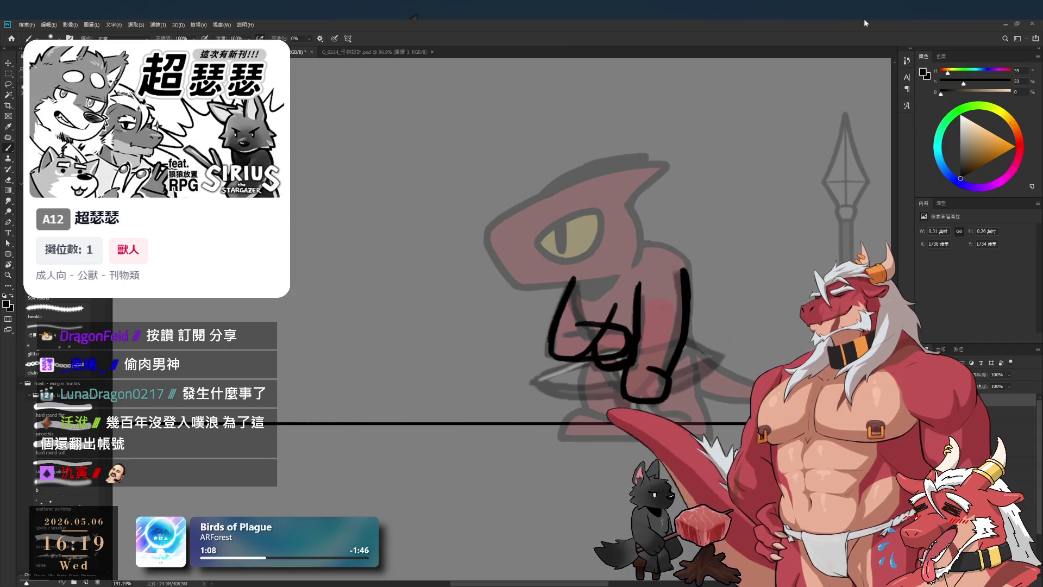
key("r")
mouse_move(658, 239)
left_mouse_down()
mouse_move(493, 315)
mouse_move(582, 384)
mouse_move(677, 276)
mouse_move(571, 380)
mouse_move(554, 366)
mouse_move(574, 338)
mouse_move(731, 194)
left_mouse_up()
Select the original hand sketch layer and return to the Brush tool.
scroll(565, 303, "up", 2)
key("e")
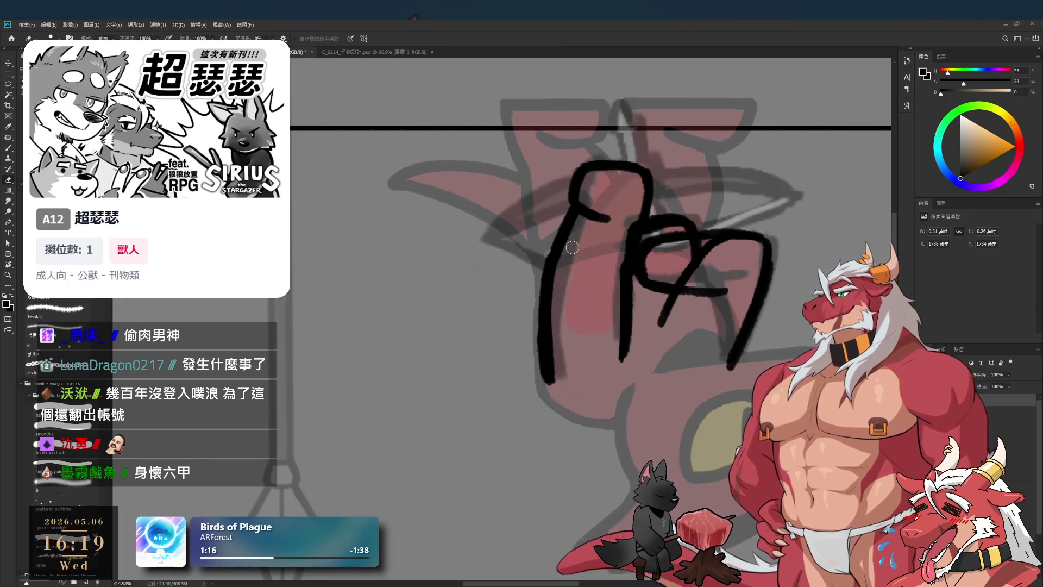
left_click(562, 337, "ctrl")
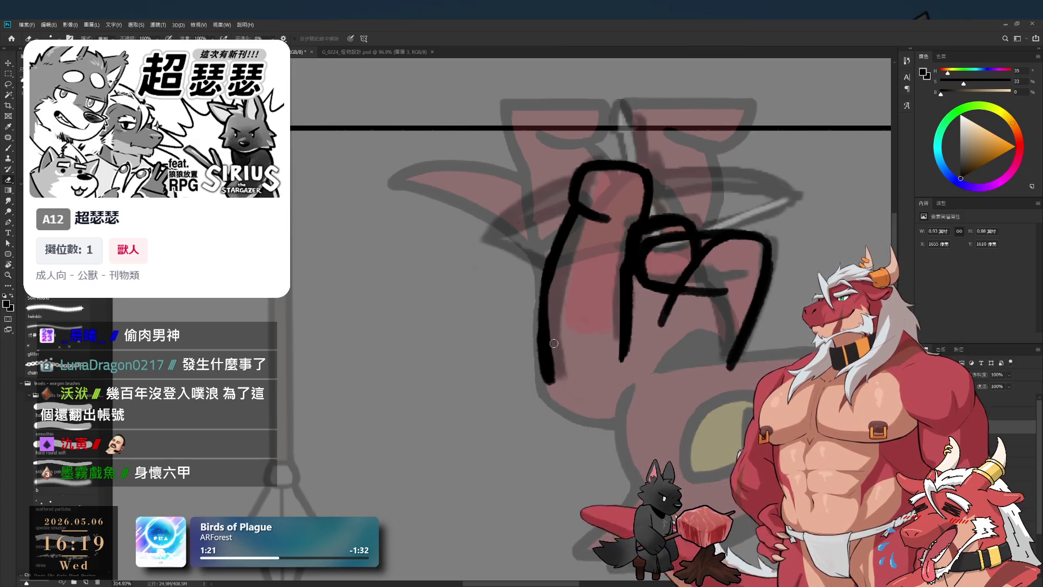
key("b")
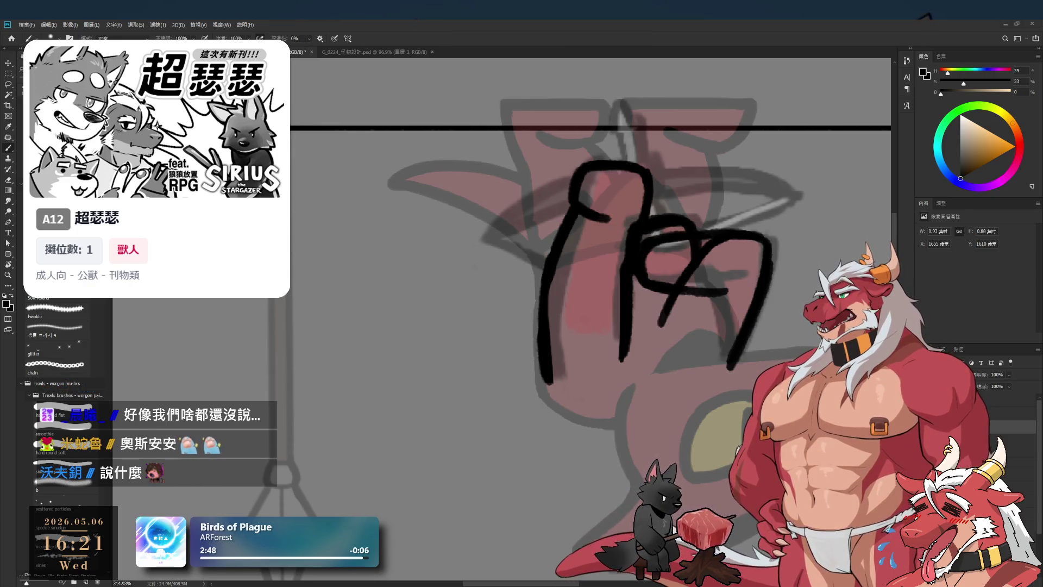
Rotate and zoom out the canvas view, then tilt it for comfortable hand drawing.
key("r")
mouse_move(625, 272)
left_mouse_down()
mouse_move(587, 228)
mouse_move(543, 207)
mouse_move(598, 261)
left_mouse_up()
scroll(489, 299, "down", 2)
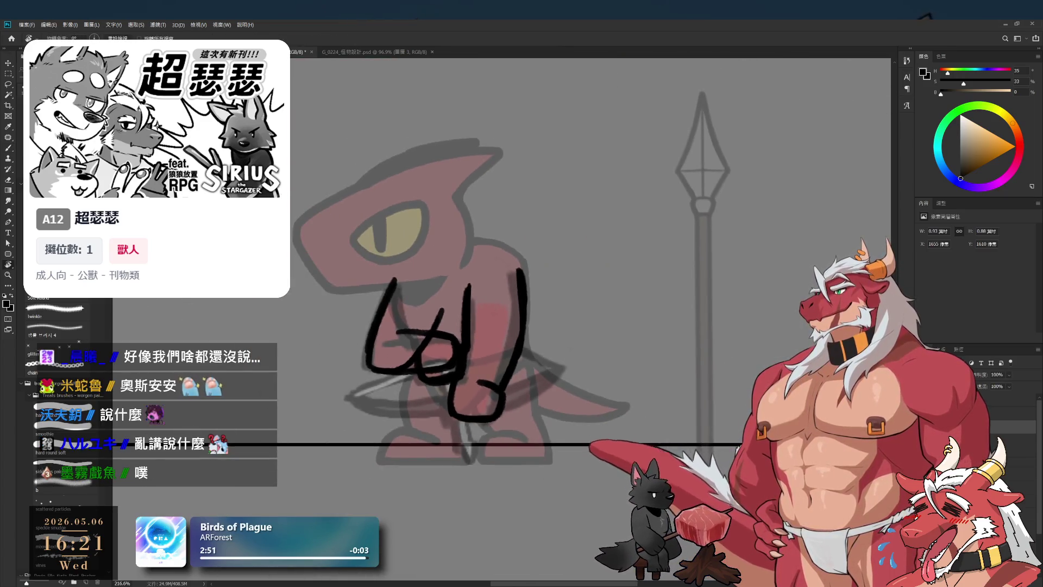
key("alt+Tab")
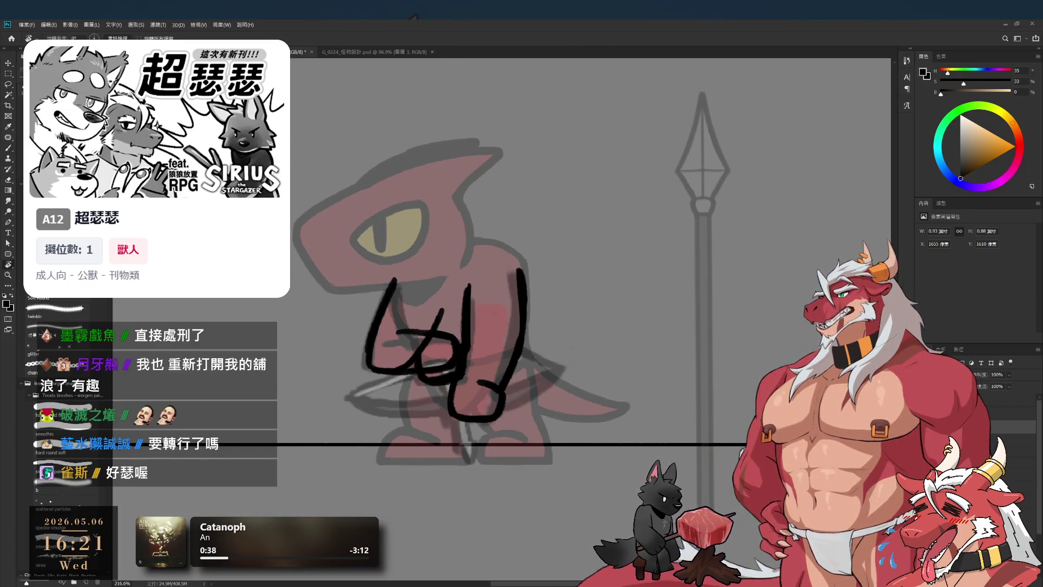
mouse_move(624, 256)
left_mouse_down()
mouse_move(638, 325)
mouse_move(610, 402)
left_mouse_up()
Center the hand in the rotated view and try a black hand stroke, then undo it.
left_click_drag(575, 212, 675, 260)
key("Escape")
key("b")
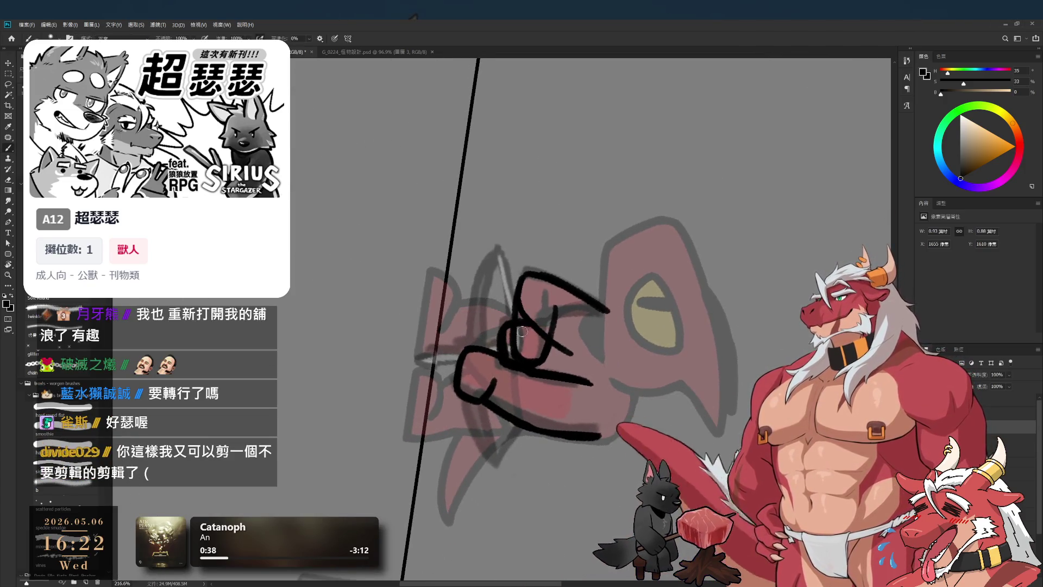
left_click_drag(538, 391, 597, 475)
key("ctrl+z")
Tilt the view about 20°, draw a vertical black line along the hand, then straighten the view.
left_click_drag(510, 365, 515, 328)
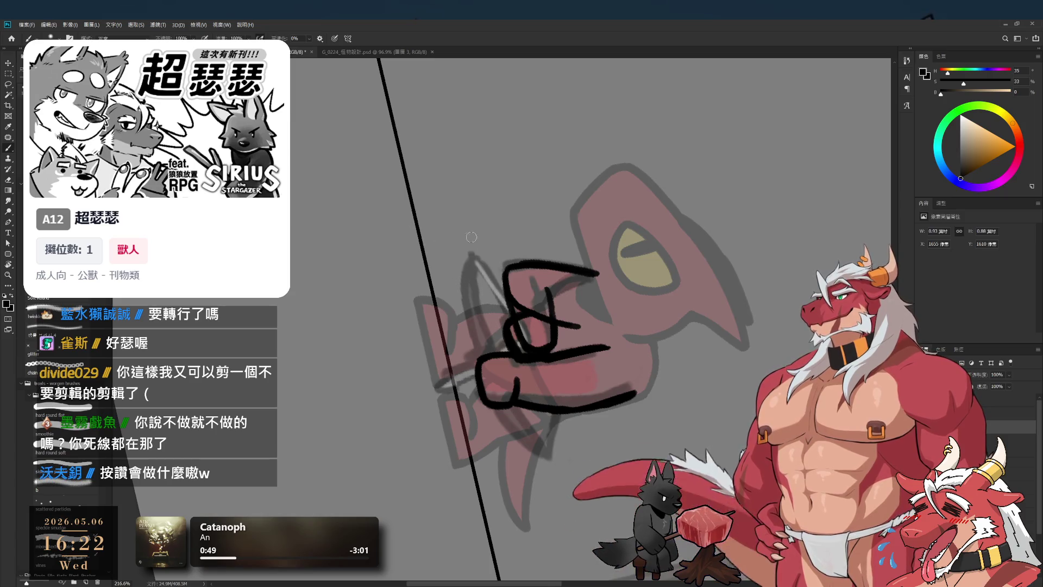
mouse_move(462, 237)
left_mouse_down()
mouse_move(465, 352)
mouse_move(480, 356)
left_mouse_up()
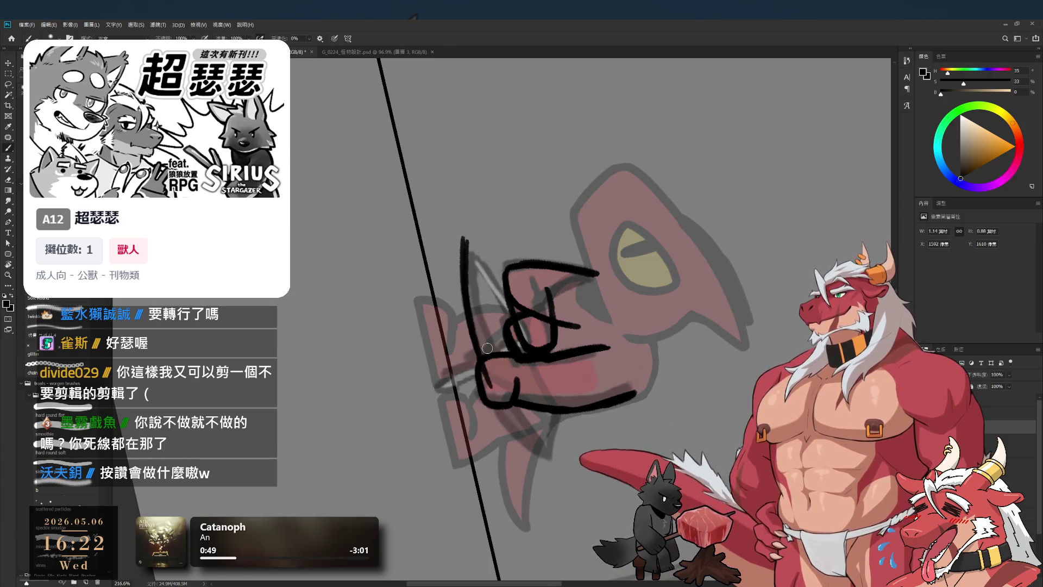
key("r")
left_click_drag(492, 311, 492, 324)
left_click_drag(592, 233, 628, 177)
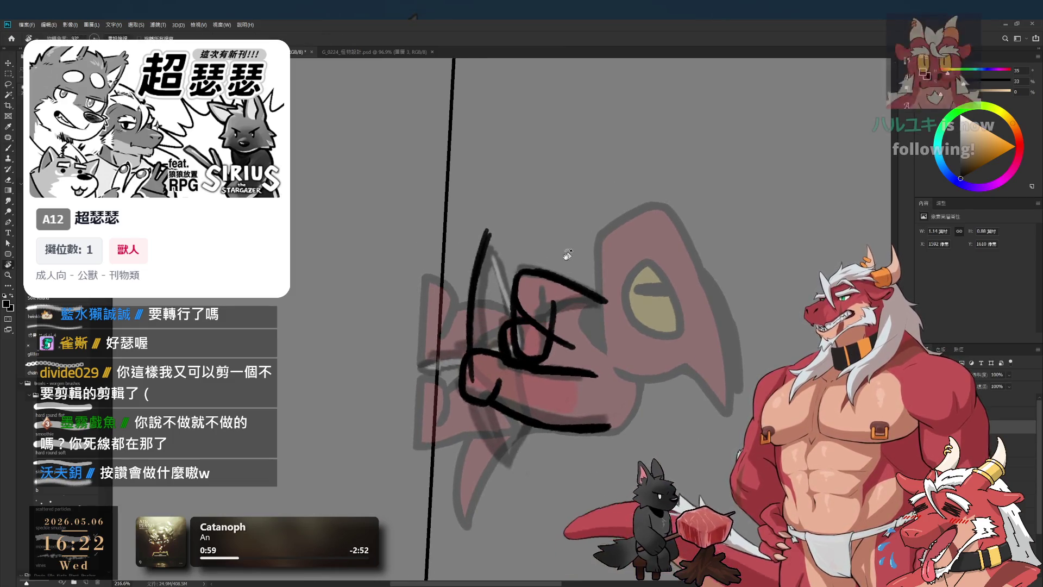
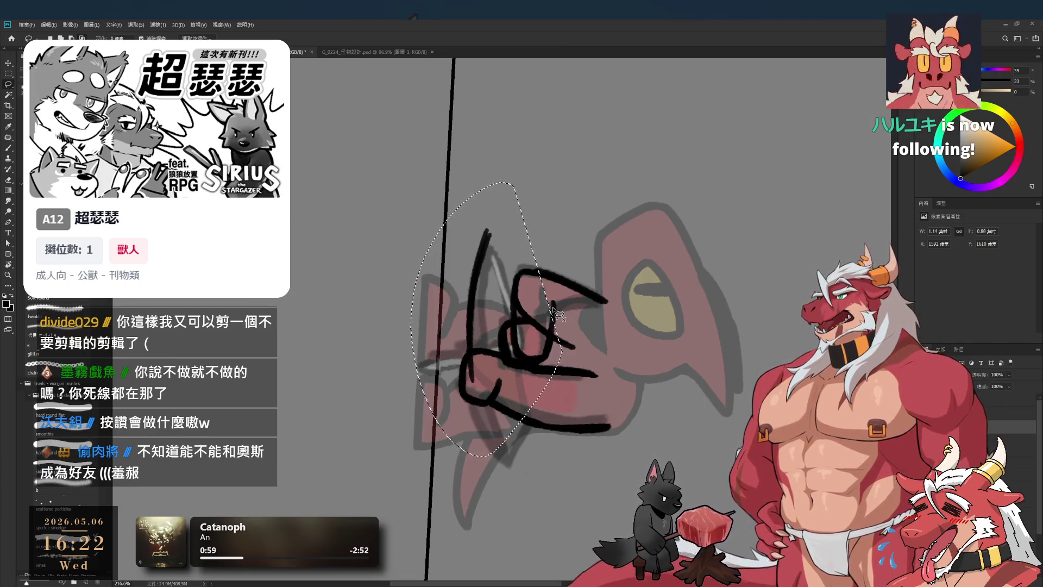
Delete the lasso-selected stray vertical stroke and drop the selection.
left_click_drag(554, 307, 535, 315)
key("ctrl+z")
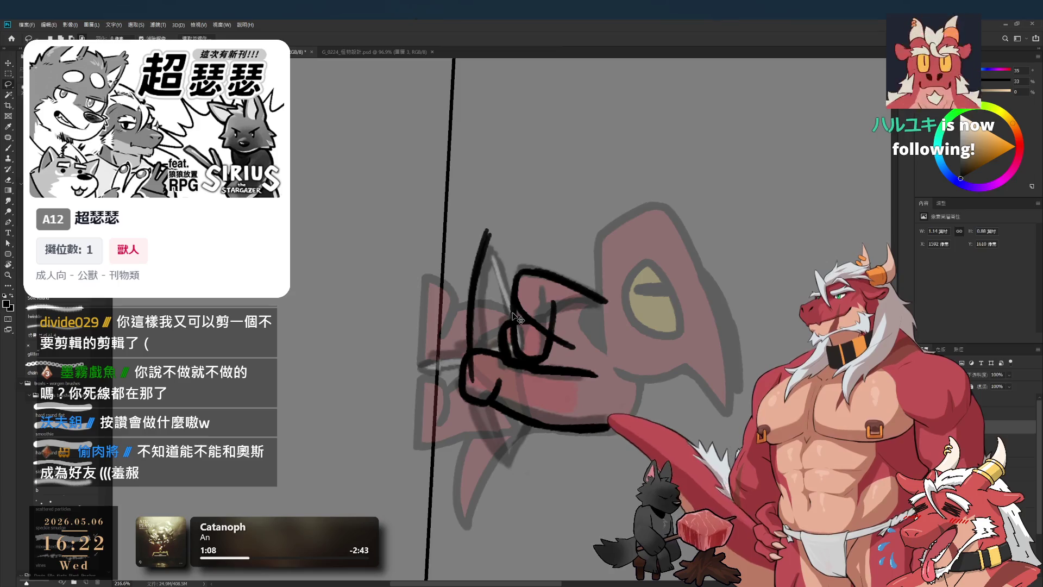
key("ctrl+z")
key("ctrl+z")
key("b")
key("ctrl+z")
key("ctrl+shift+z")
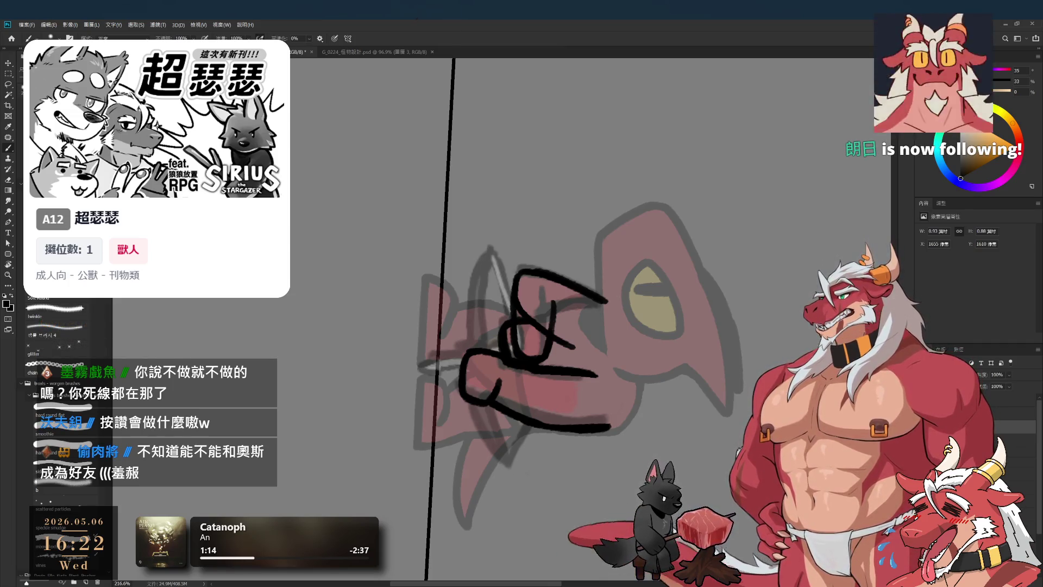
On an empty layer, draw a long line down the head's left side past the jaw.
key("alt+bracketright")
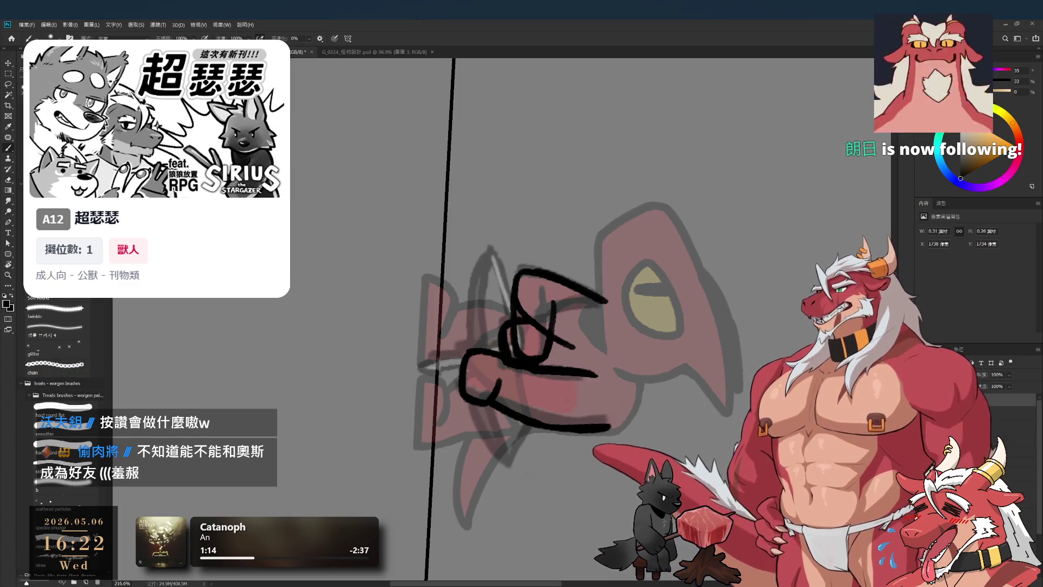
key("alt+bracketright")
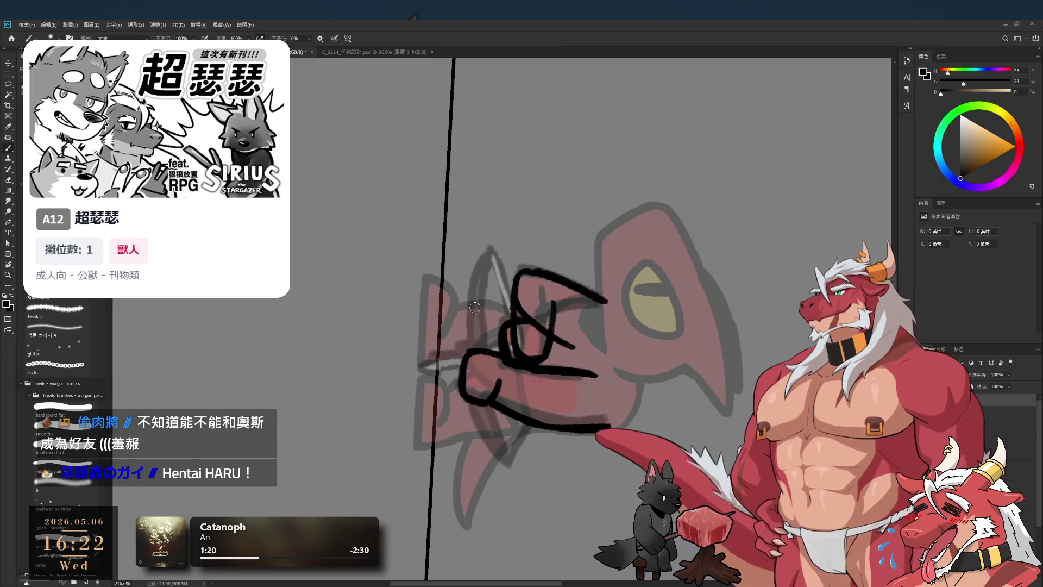
scroll(487, 313, "up", 3)
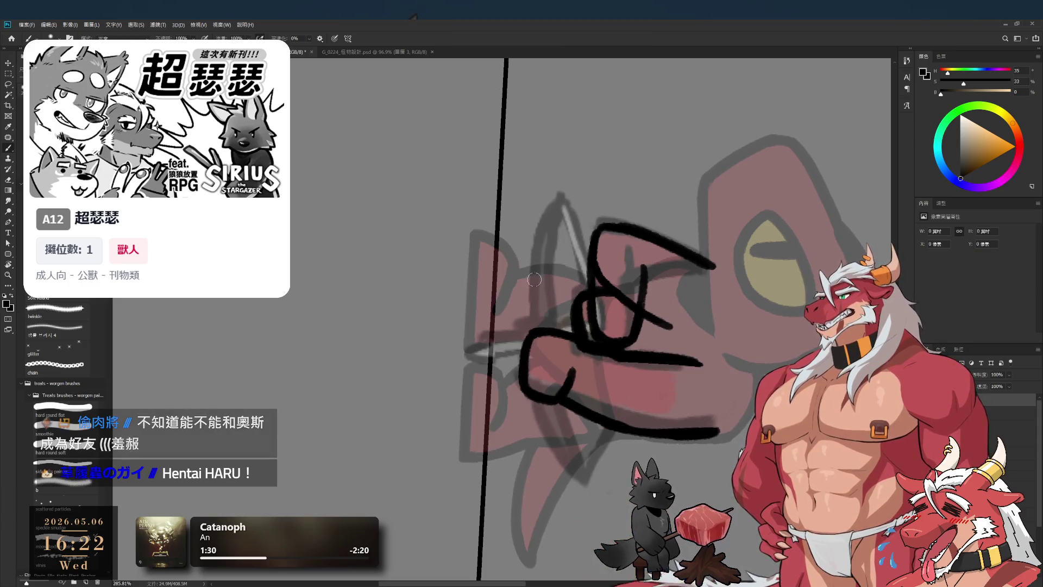
left_click_drag(550, 202, 533, 328)
key("ctrl+z")
key("ctrl+z")
key("ctrl+z")
key("ctrl+z")
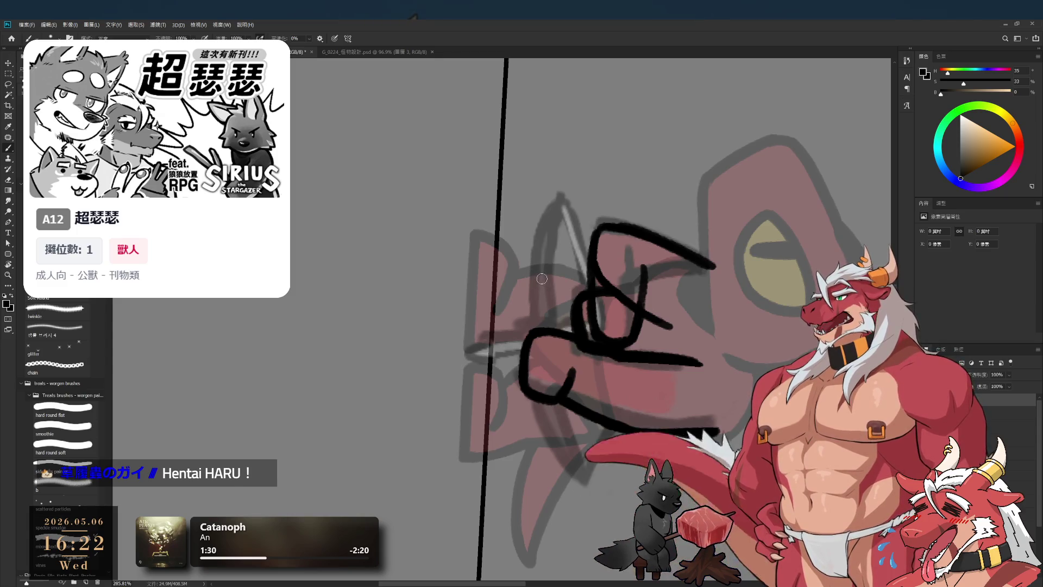
left_click_drag(554, 203, 537, 327)
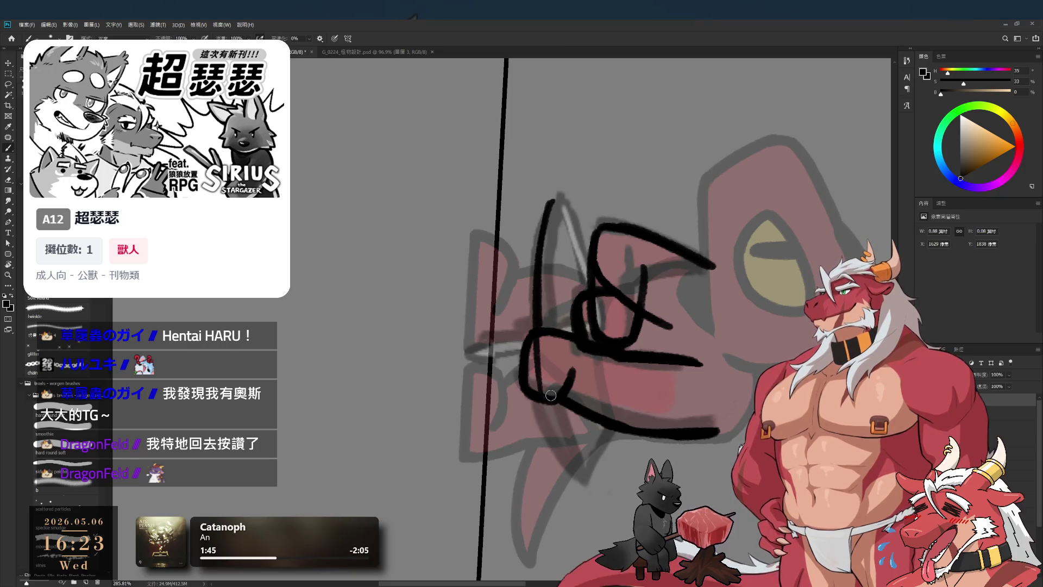
left_click_drag(537, 293, 560, 450)
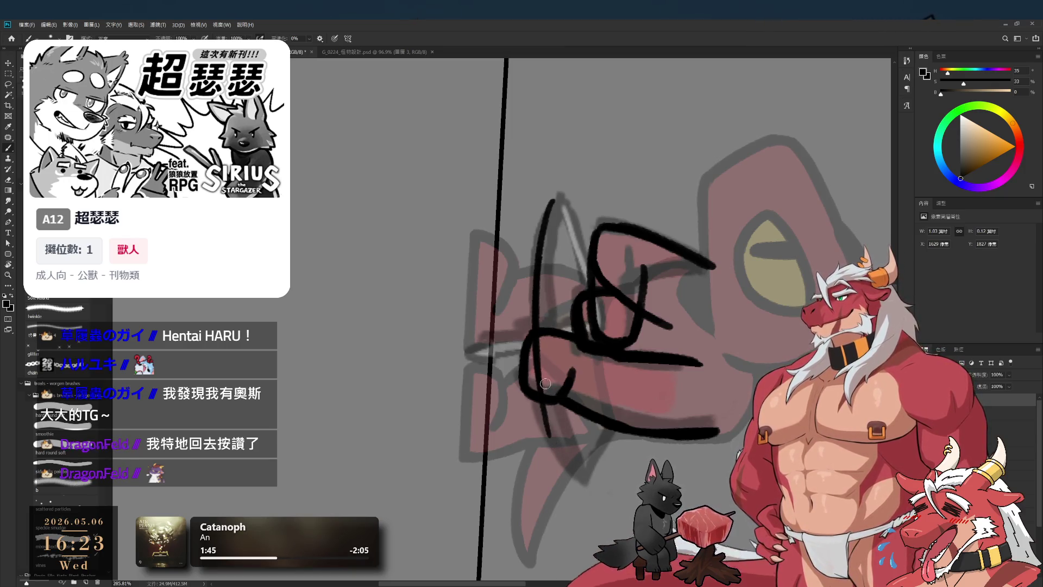
Replace the line's lower end with a longer curve sweeping down and right.
key("e")
left_click_drag(546, 405, 559, 459)
key("b")
left_click_drag(542, 381, 567, 451)
key("ctrl+z")
left_click_drag(542, 375, 598, 489)
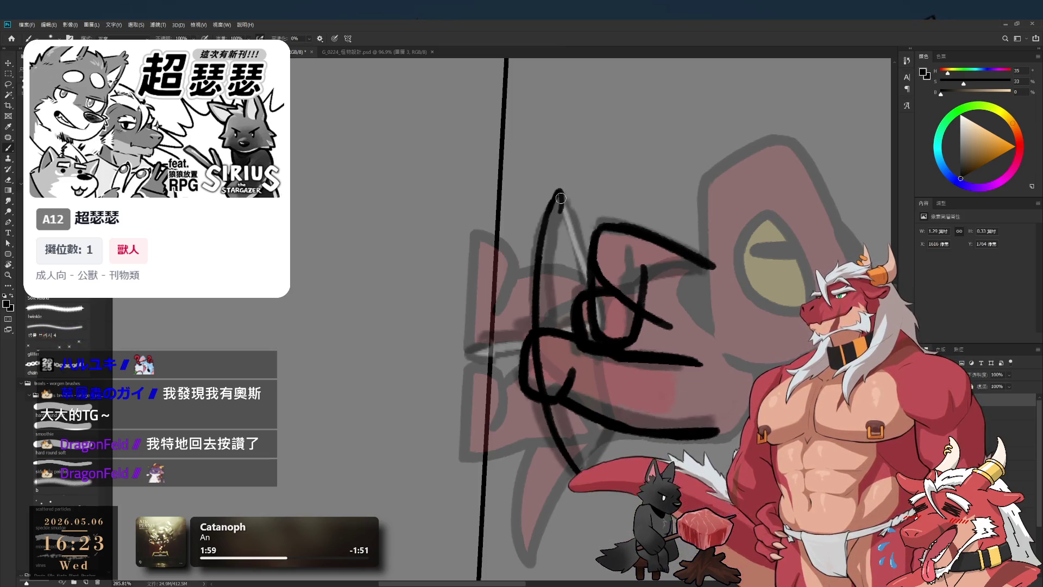
Extend the line's top up and right with a short hook.
left_click_drag(569, 174, 557, 190)
key("e")
key("b")
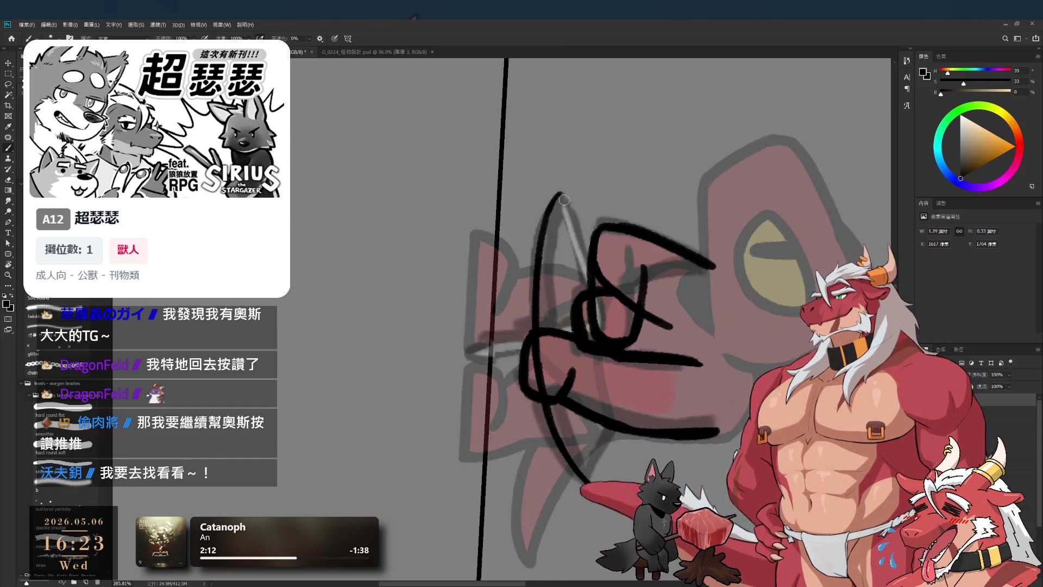
left_click_drag(565, 191, 566, 214)
key("e")
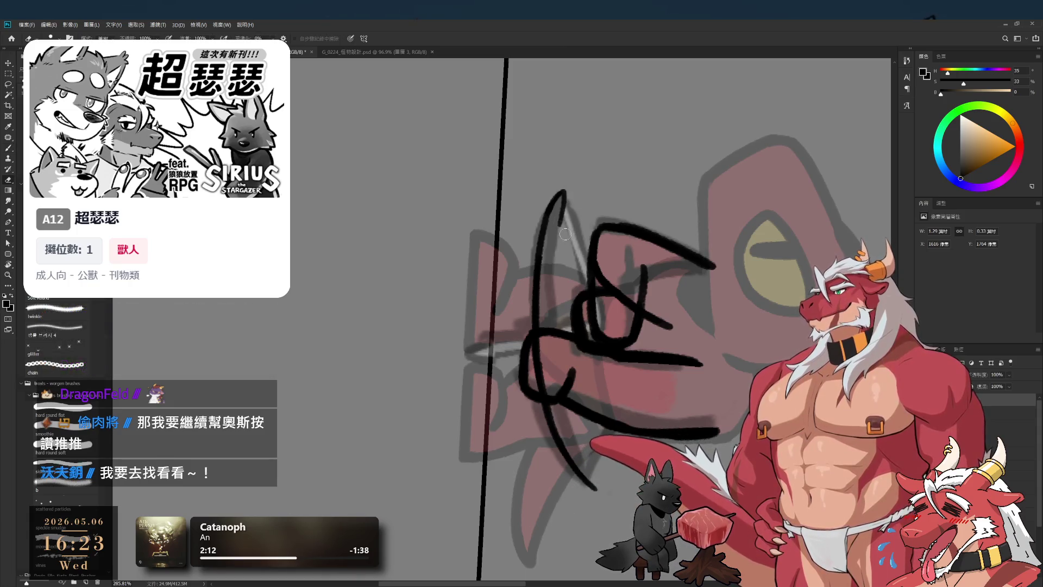
key("b")
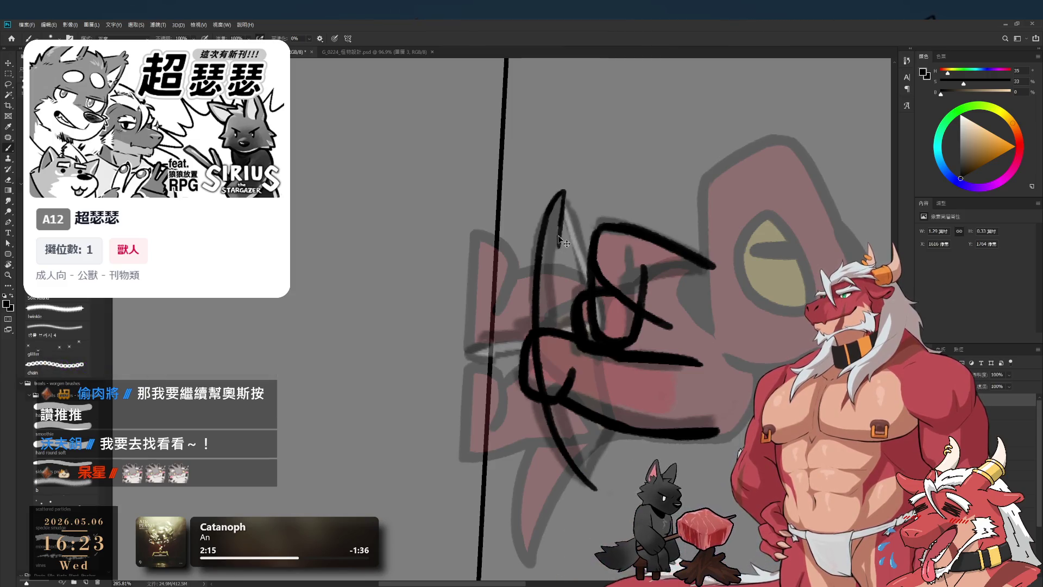
Draw a second inner line beside the first, trying several versions.
left_click_drag(553, 296, 559, 239)
key("ctrl+z")
left_click_drag(559, 350, 557, 242)
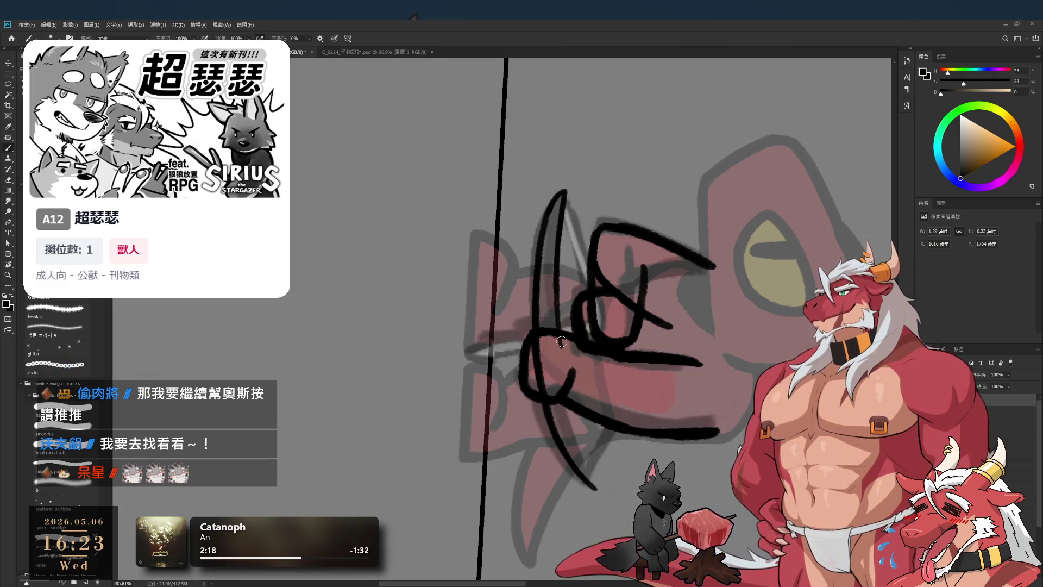
key("ctrl+z")
left_click_drag(565, 391, 557, 225)
key("ctrl+z")
left_click_drag(564, 377, 556, 256)
key("ctrl+z")
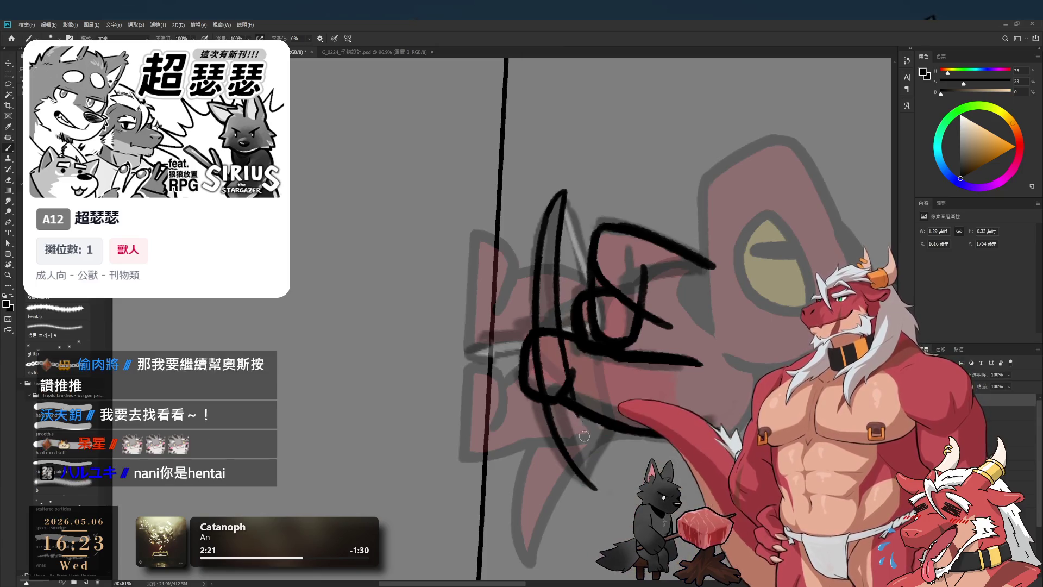
Add a stroke at the shape's lower end and trim its tip, with the view rotated.
left_click_drag(604, 475, 591, 440)
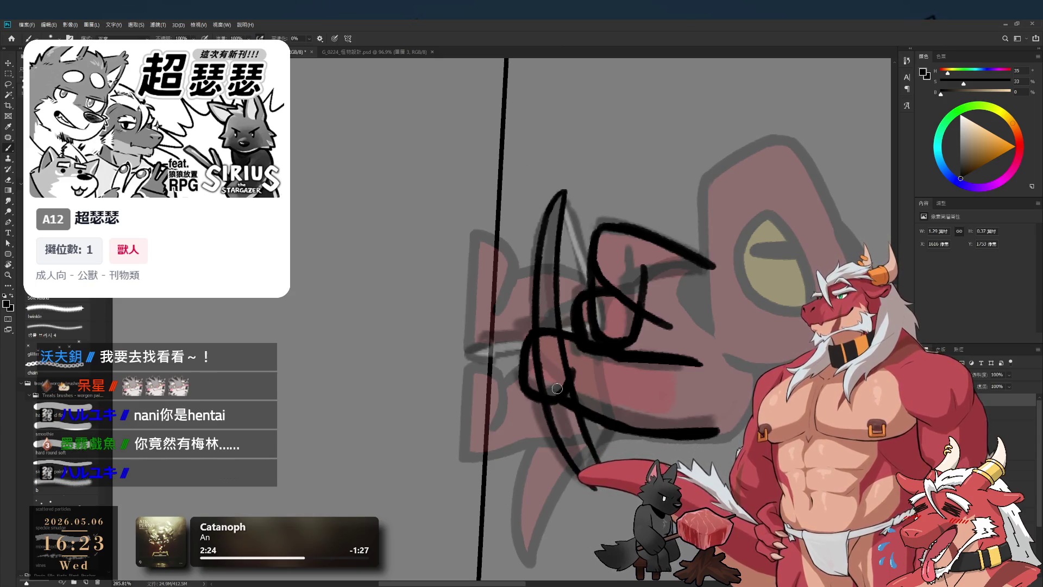
left_click_drag(551, 341, 552, 447)
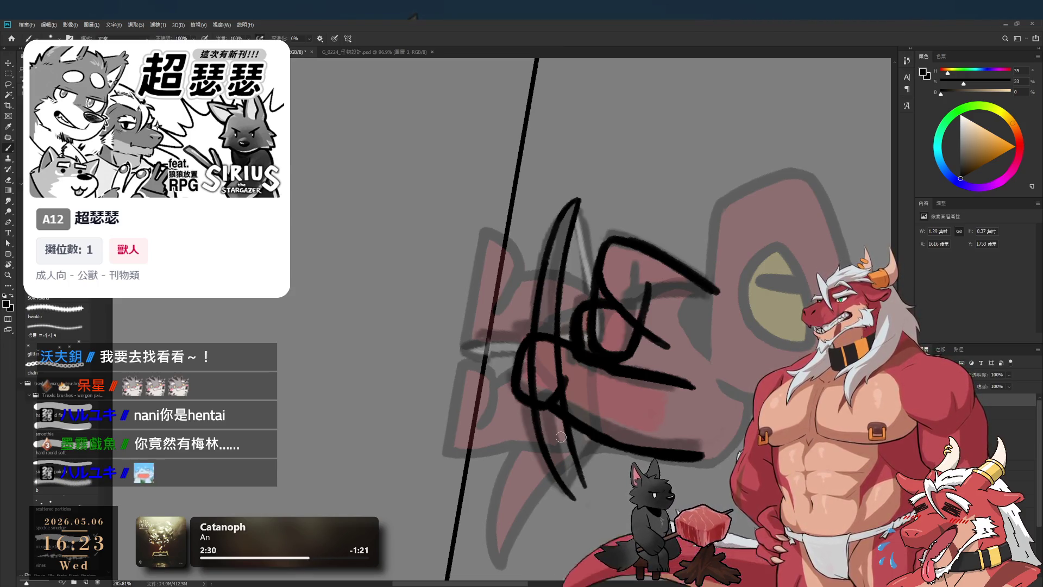
key("e")
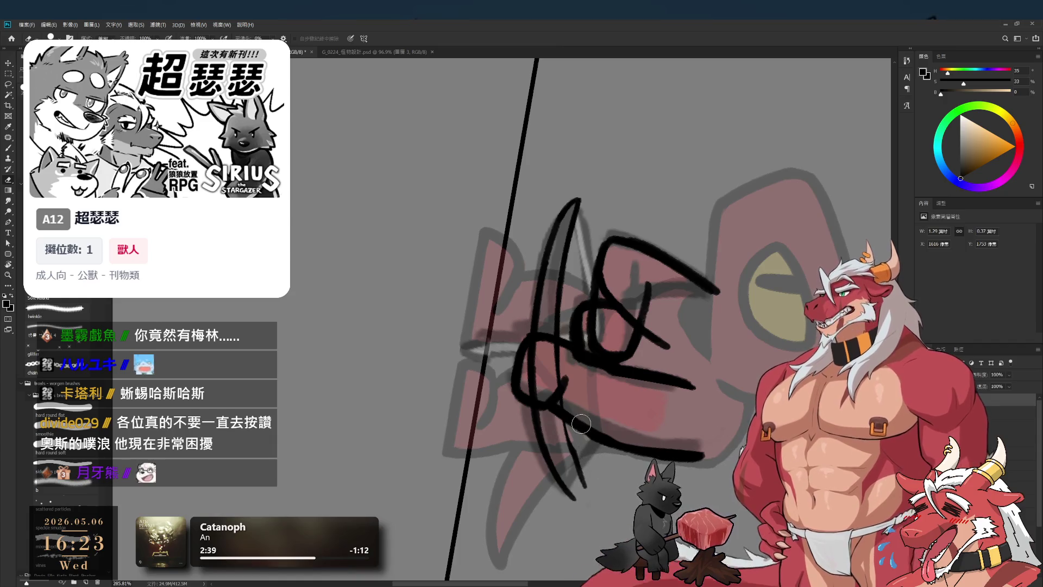
key("b")
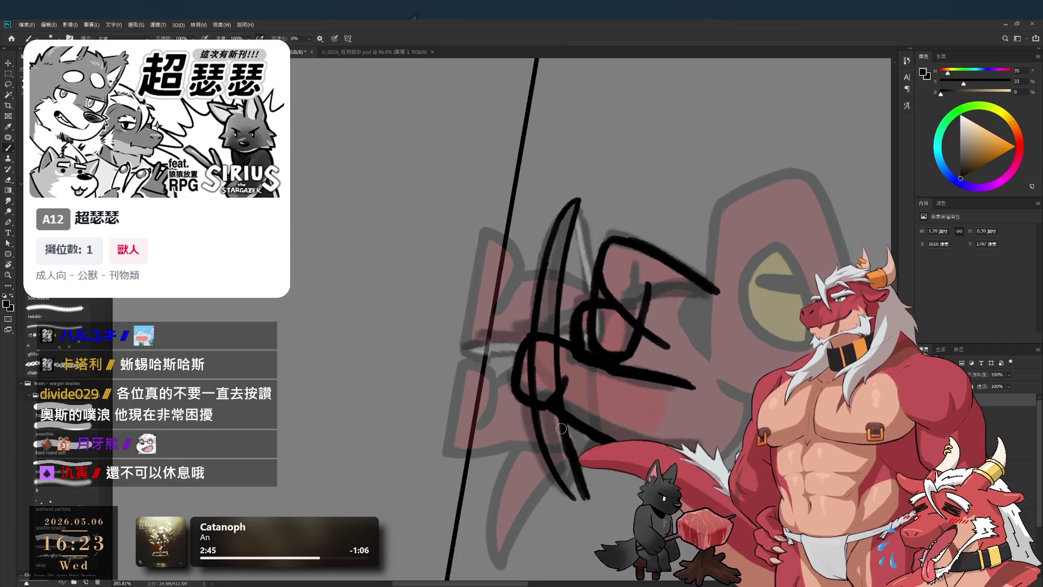
key("e")
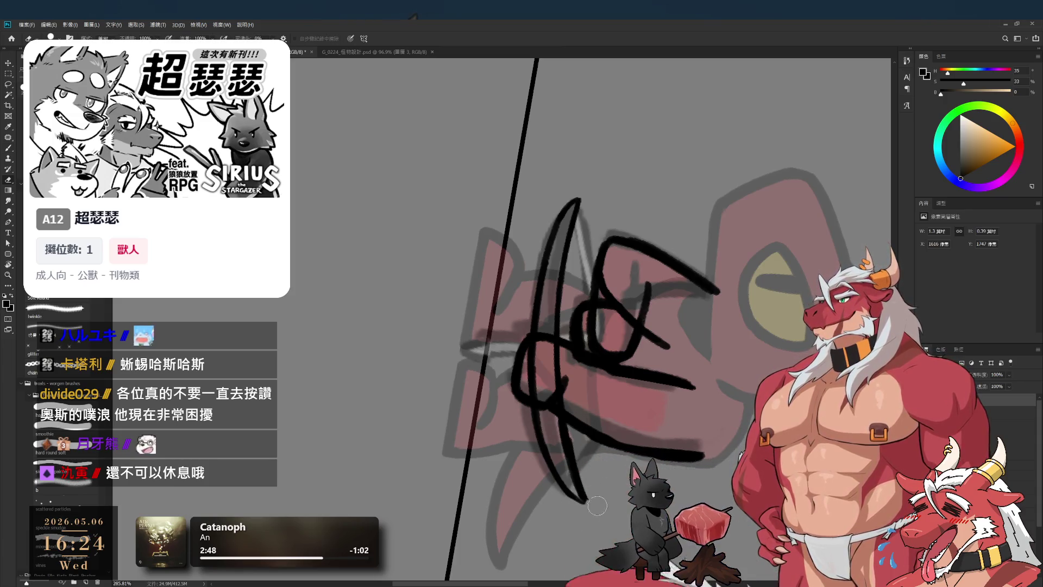
mouse_move(592, 496)
left_mouse_down()
mouse_move(598, 509)
mouse_move(605, 500)
left_mouse_up()
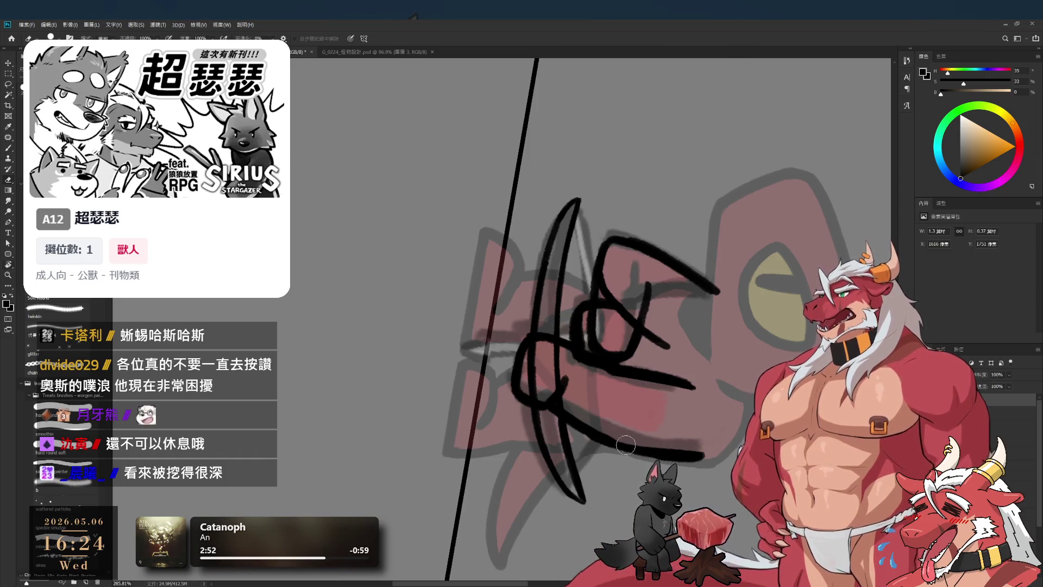
With the view zoomed and rotated, draw a thin blade-like line below the jaw, then level the view.
key("b")
scroll(565, 449, "up", 4)
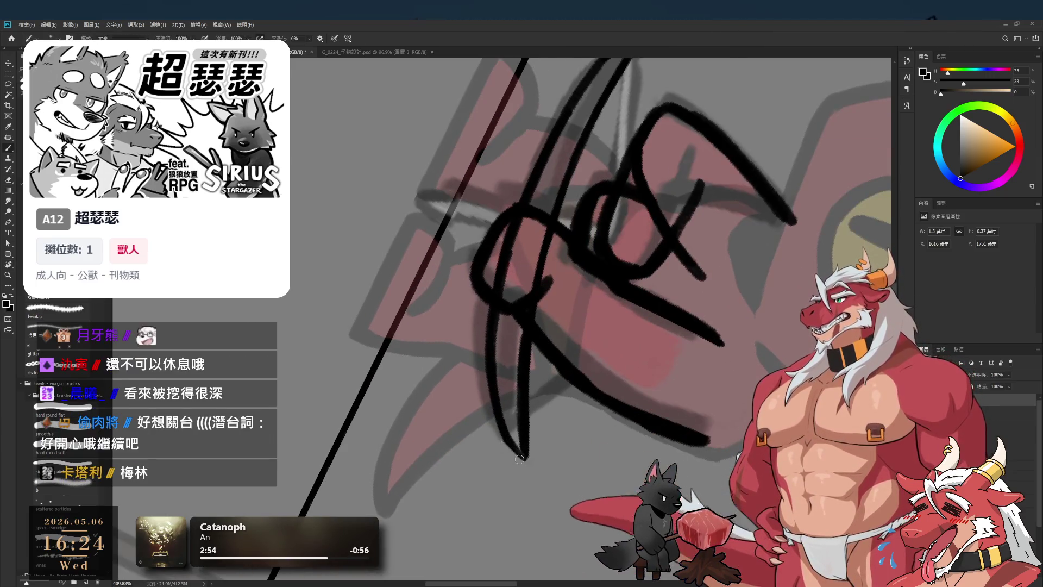
key("r")
mouse_move(519, 459)
left_mouse_down()
mouse_move(610, 319)
mouse_move(554, 143)
mouse_move(592, 321)
mouse_move(576, 417)
mouse_move(576, 372)
mouse_move(565, 420)
left_mouse_up()
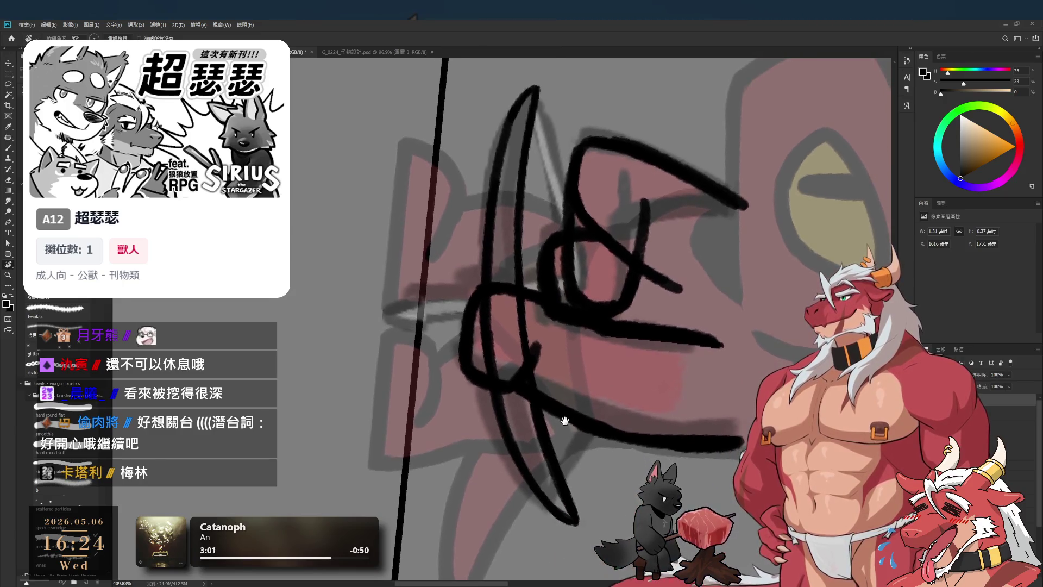
key("b")
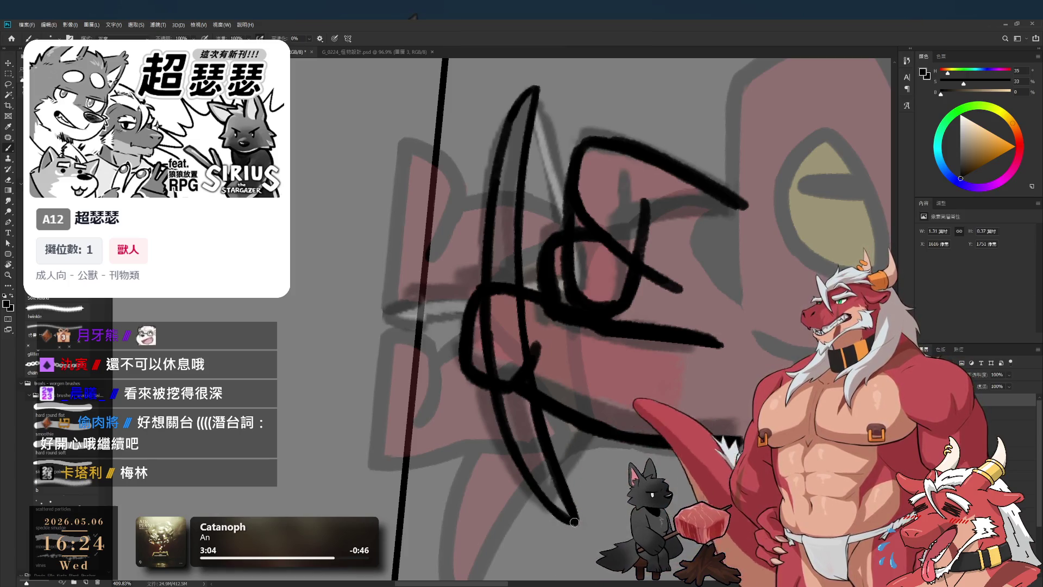
key("e")
key("b")
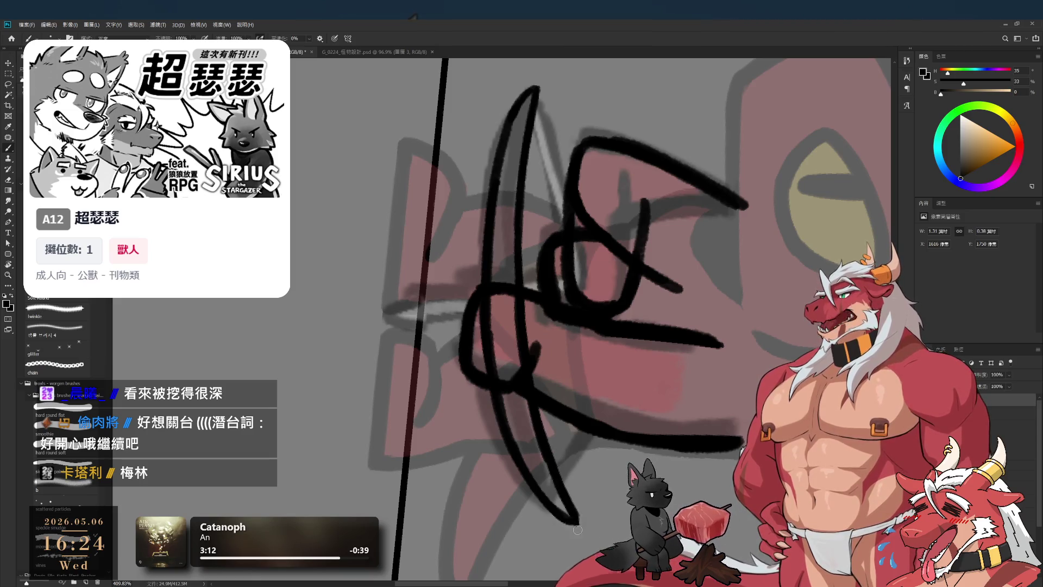
scroll(576, 517, "down", 2)
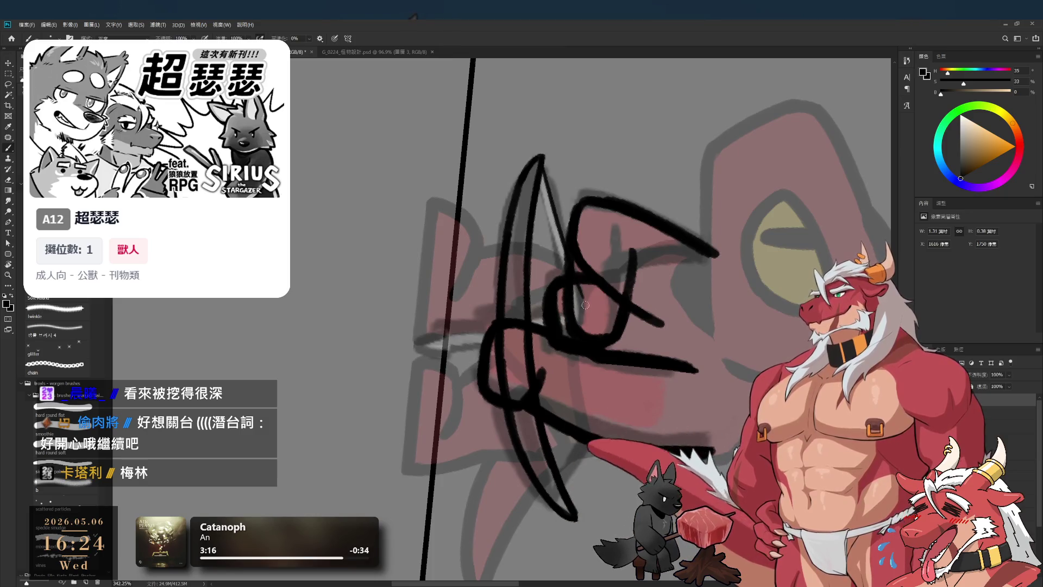
key("r")
left_click_drag(602, 363, 605, 309)
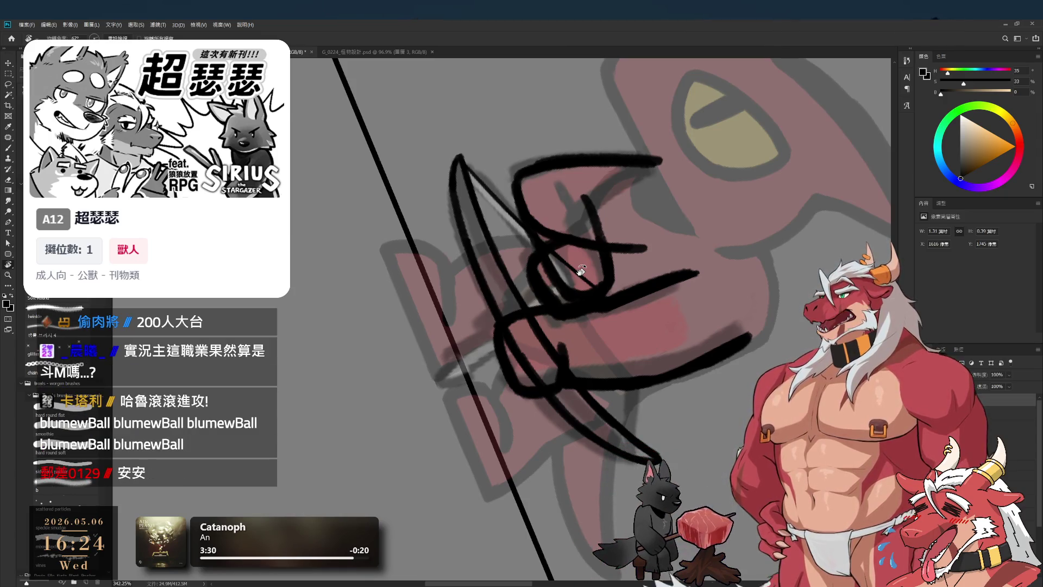
key("b")
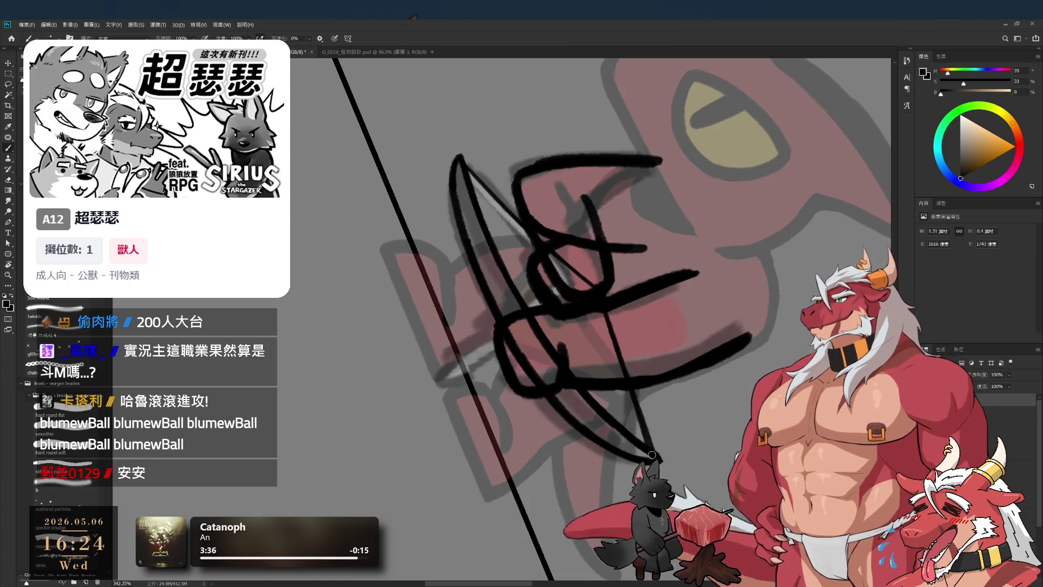
mouse_move(604, 299)
left_mouse_down()
mouse_move(649, 443)
mouse_move(718, 175)
mouse_move(634, 182)
left_mouse_up()
key("r")
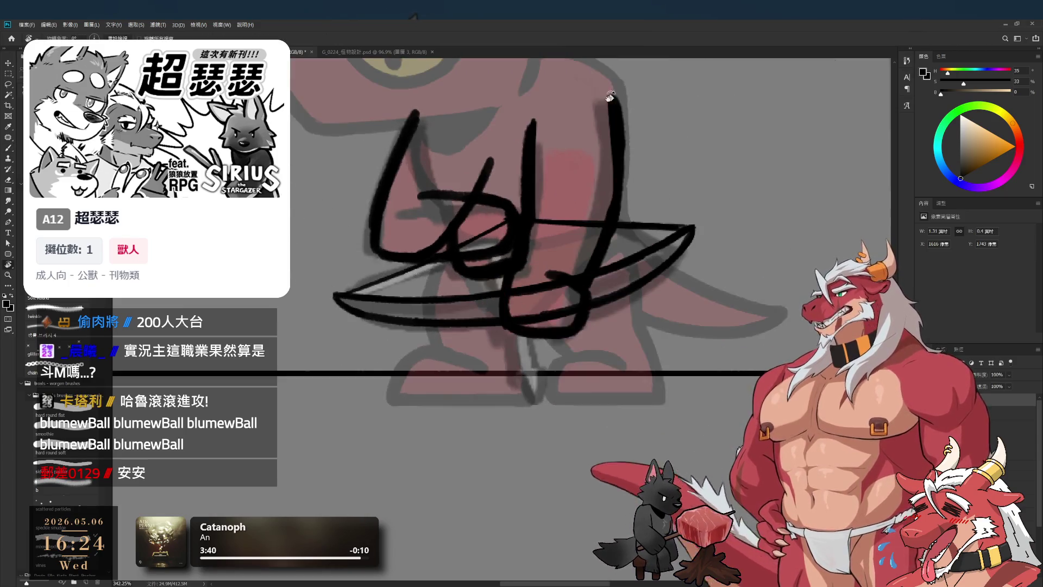
left_click(690, 303, "alt")
left_click(690, 303, "alt")
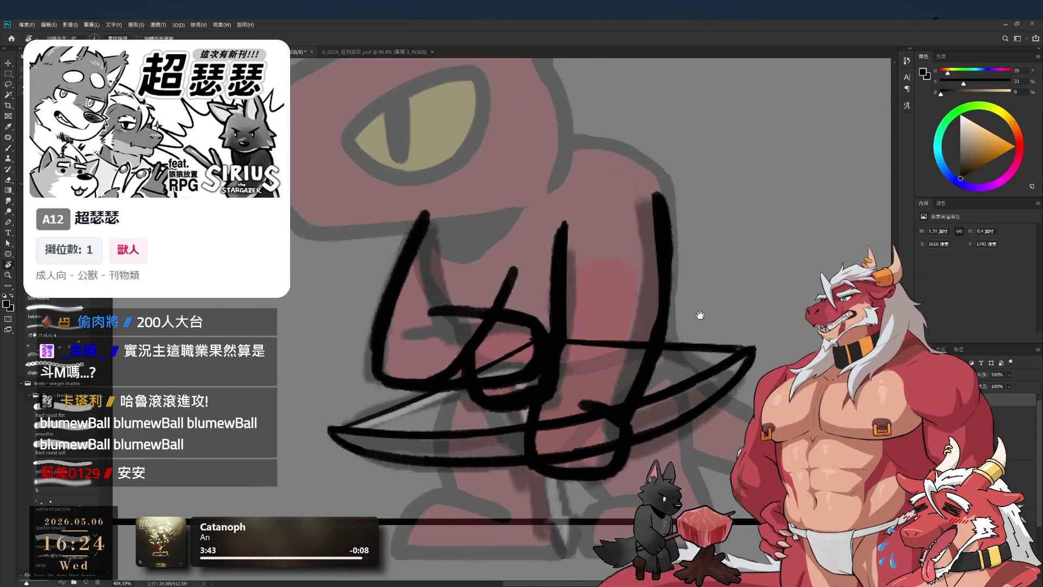
left_click(699, 310, "alt")
key("b")
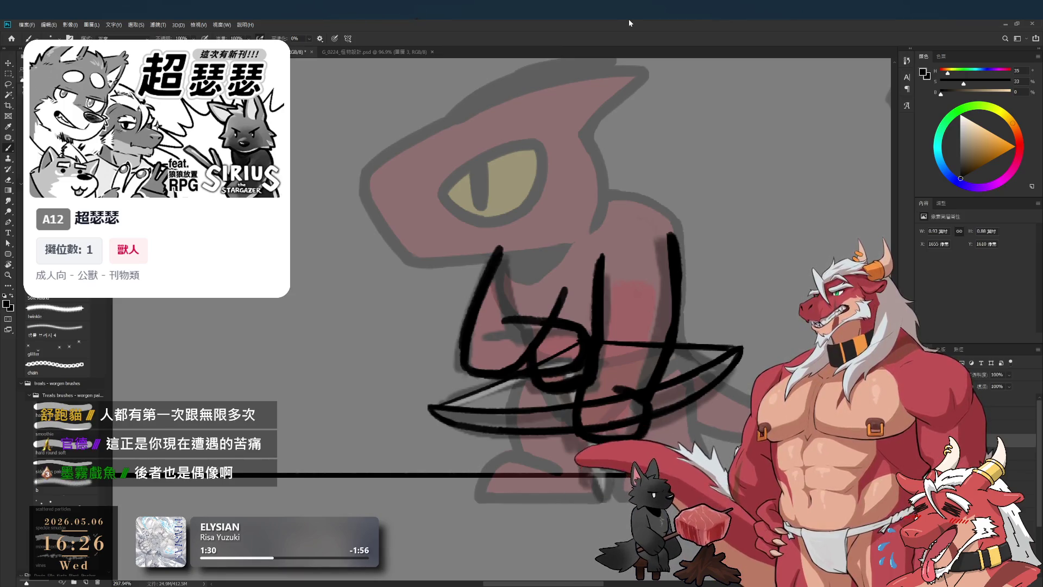
scroll(562, 435, "up", 2)
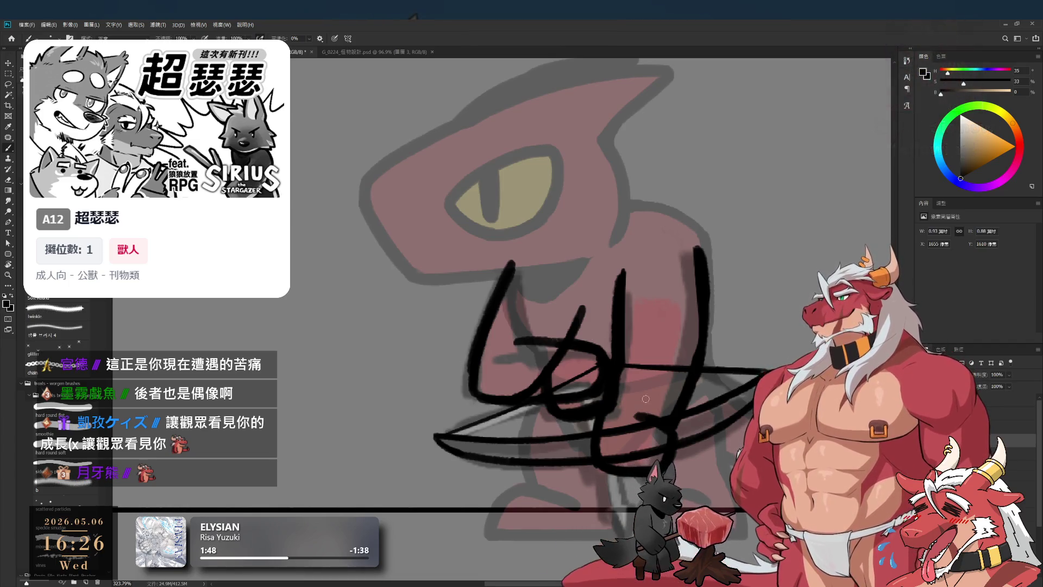
scroll(645, 399, "down", 2)
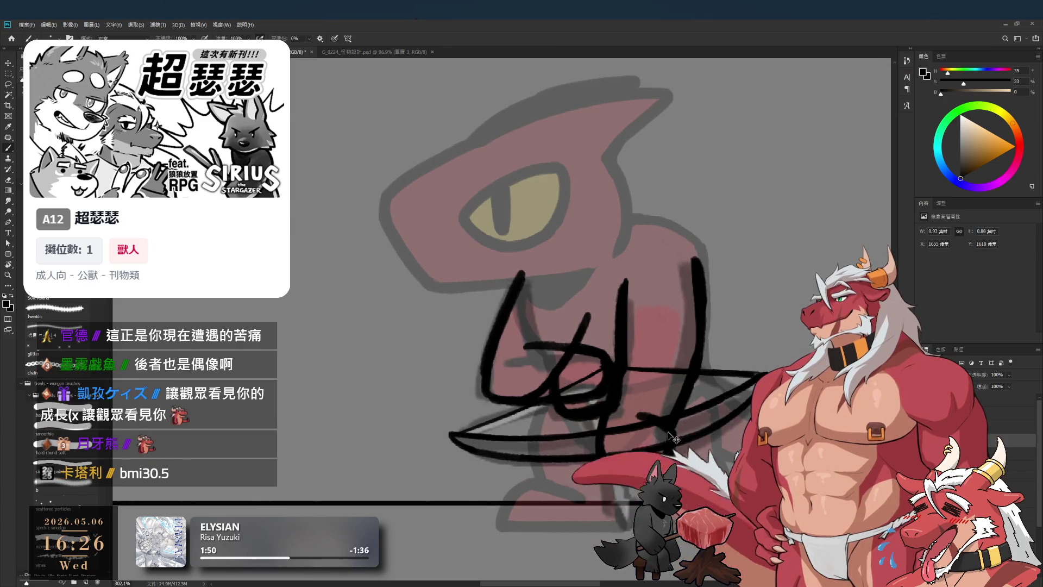
left_click_drag(543, 353, 548, 393)
key("ctrl+z")
key("ctrl+shift+z")
key("ctrl+z")
scroll(646, 374, "down", 2)
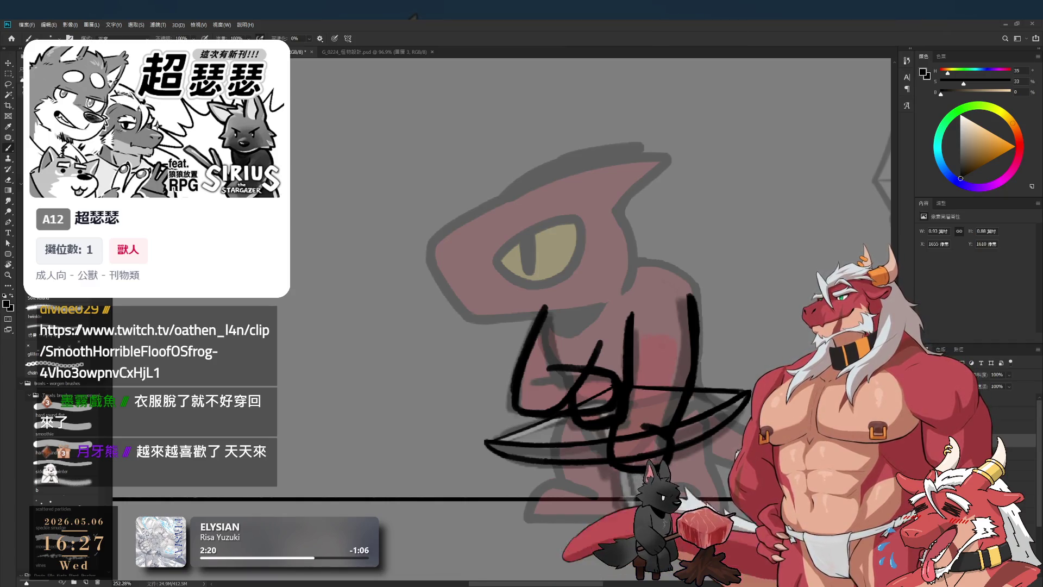
left_click_drag(646, 228, 617, 230)
Paste the bandaged-man manga screenshot onto blank canvas, shift it left and zoom in.
left_click_drag(509, 345, 335, 442)
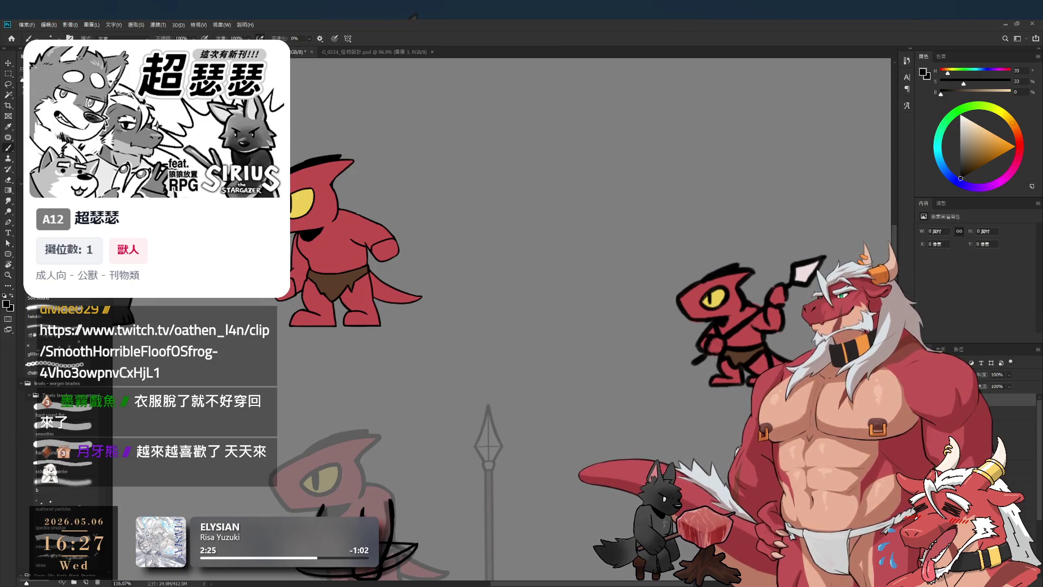
key("ctrl+v")
scroll(495, 335, "up", 3)
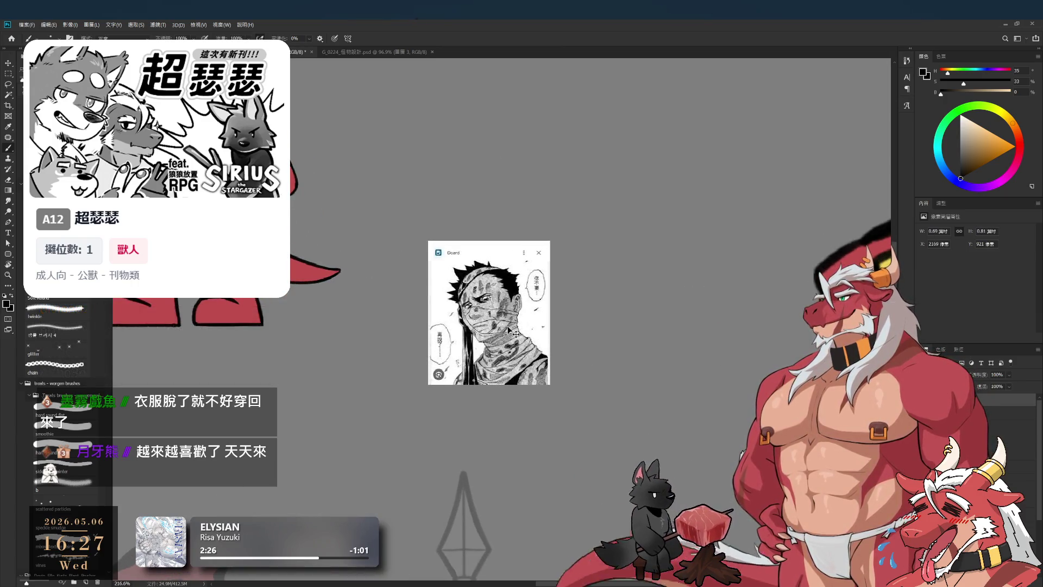
left_click_drag(516, 331, 484, 327)
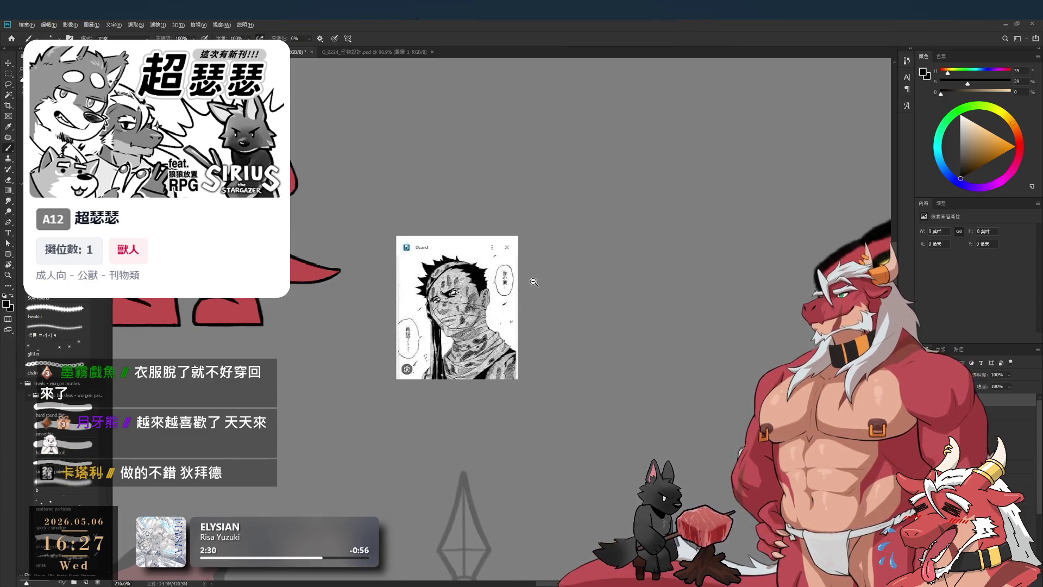
scroll(534, 282, "up", 2)
scroll(534, 282, "up", 3)
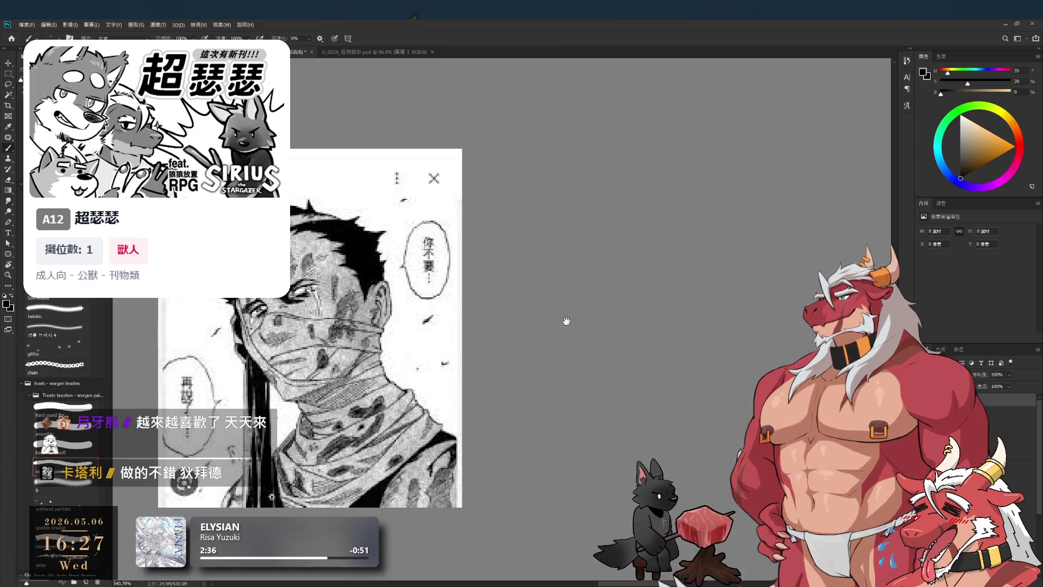
Draw the new dragon head's first stroke, a wavy snout line and a rising brow line.
scroll(566, 317, "down", 1)
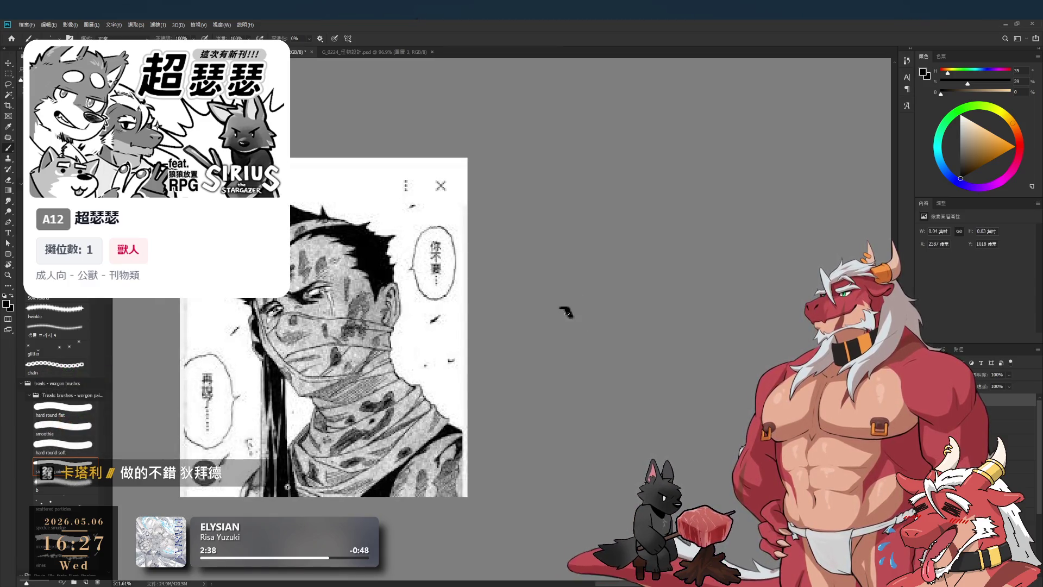
mouse_move(571, 311)
left_mouse_down()
mouse_move(544, 313)
mouse_move(557, 340)
mouse_move(580, 339)
left_mouse_up()
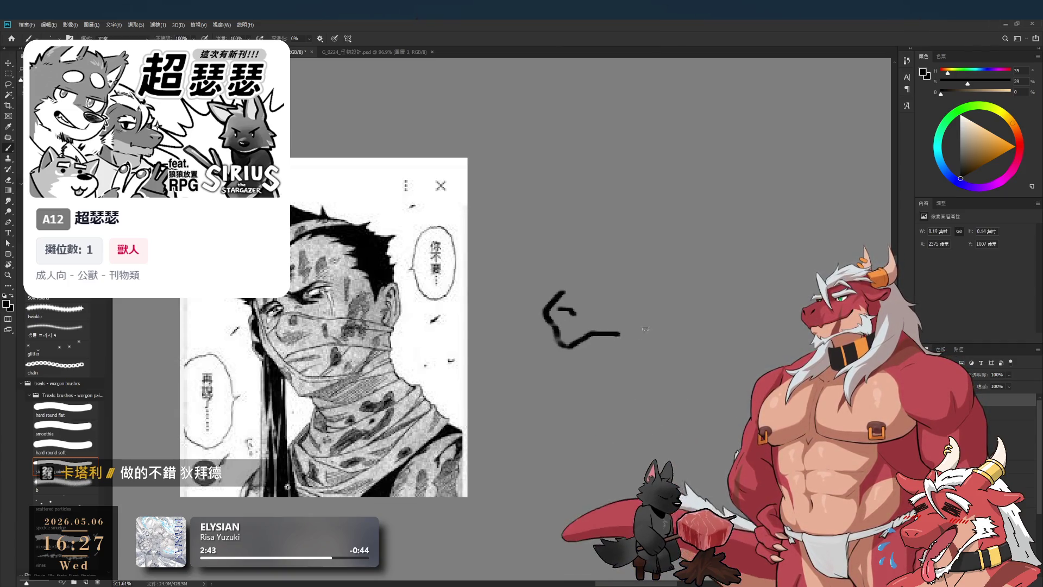
key("e")
key("b")
left_click_drag(582, 339, 687, 323)
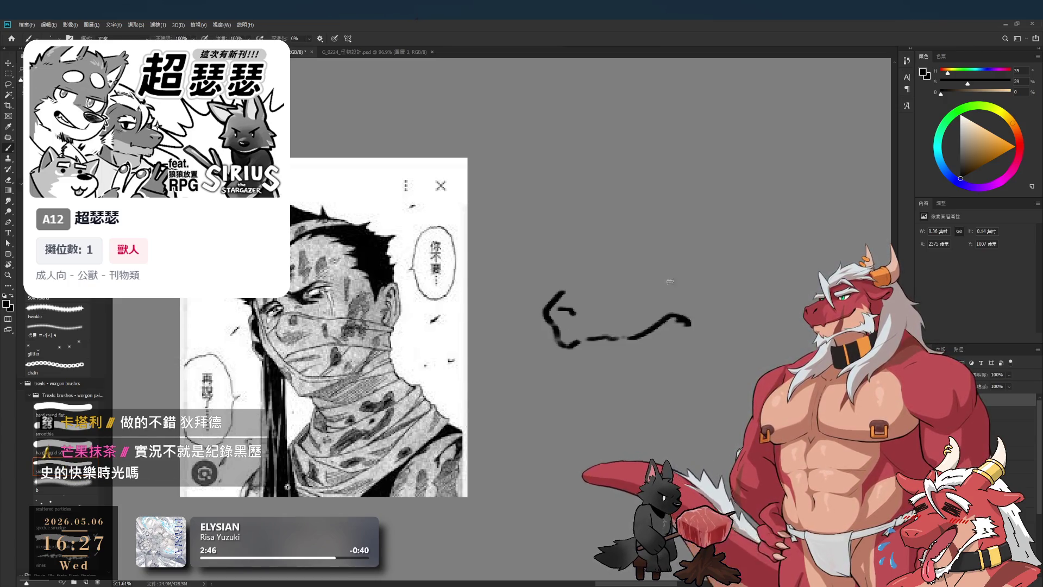
mouse_move(622, 257)
left_mouse_down()
mouse_move(670, 249)
mouse_move(672, 266)
mouse_move(658, 268)
mouse_move(679, 303)
left_mouse_up()
Join the snout line, add a long looping line above the head and extend the chin.
scroll(651, 301, "down", 1)
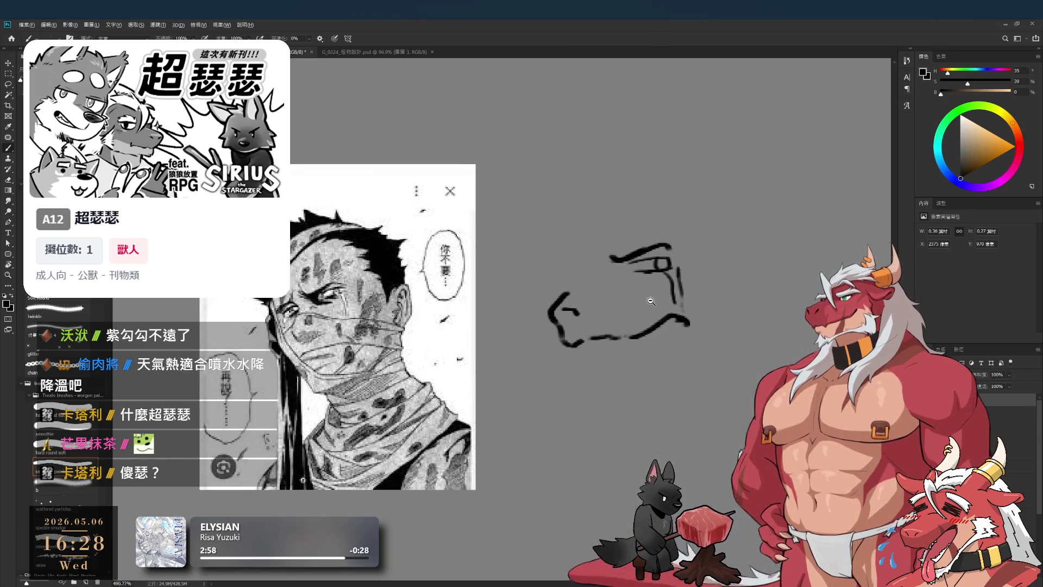
scroll(651, 301, "down", 1)
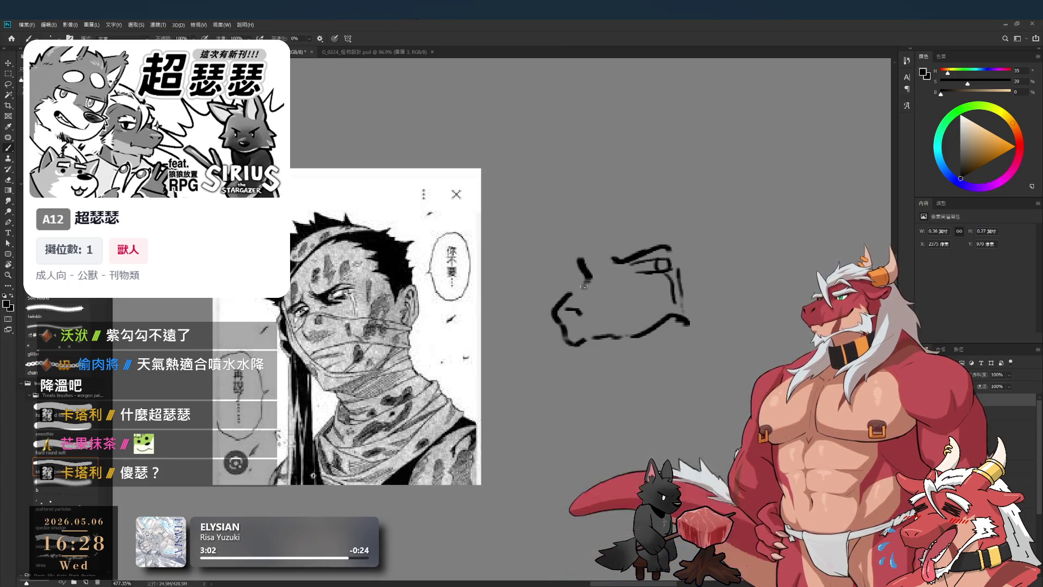
mouse_move(552, 274)
left_mouse_down()
mouse_move(577, 259)
mouse_move(582, 284)
left_mouse_up()
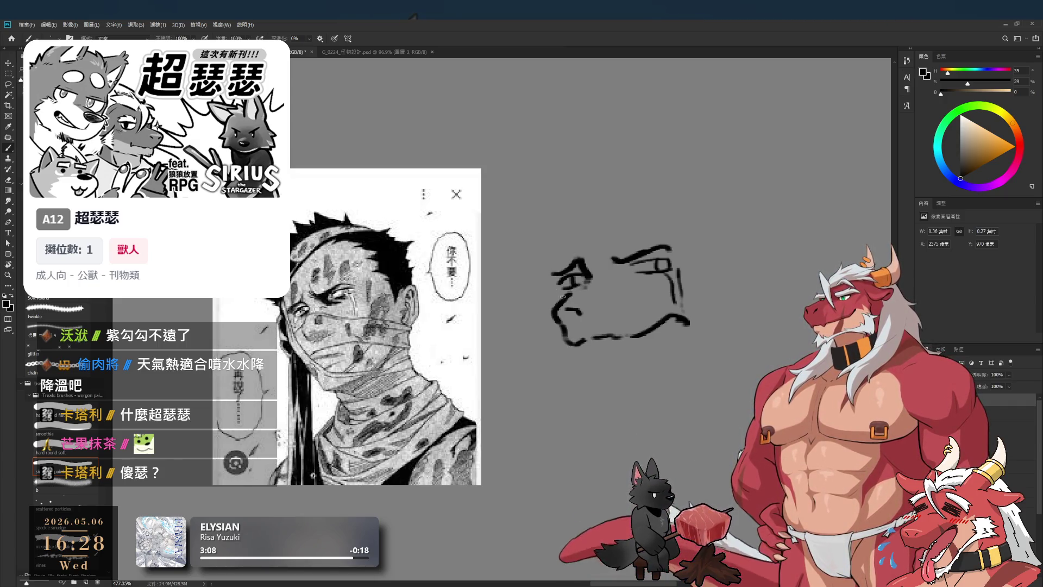
left_click_drag(535, 190, 562, 252)
key("ctrl+z")
mouse_move(618, 298)
left_mouse_down()
mouse_move(583, 209)
mouse_move(619, 299)
left_mouse_up()
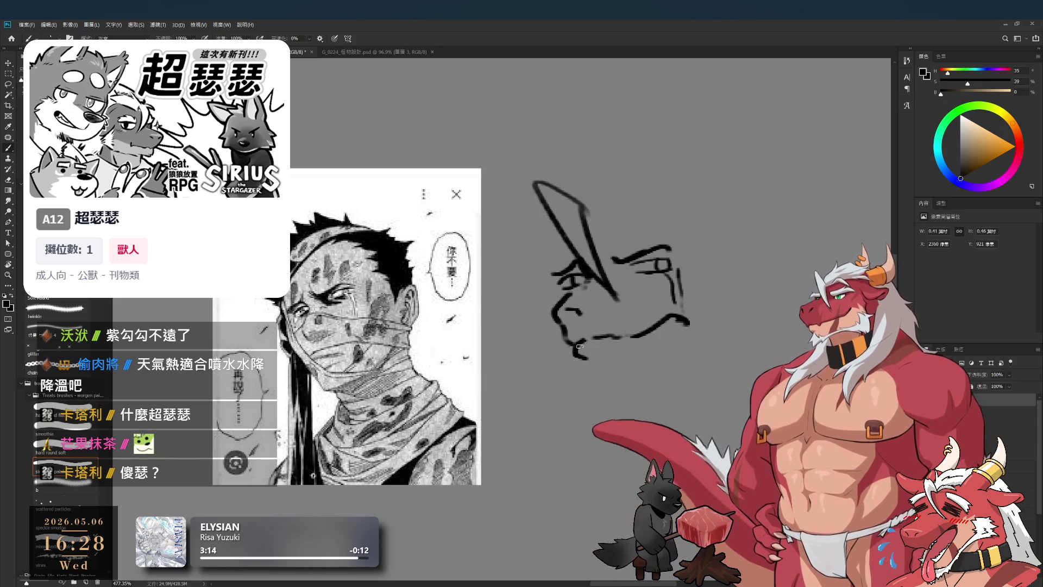
left_click_drag(576, 345, 587, 359)
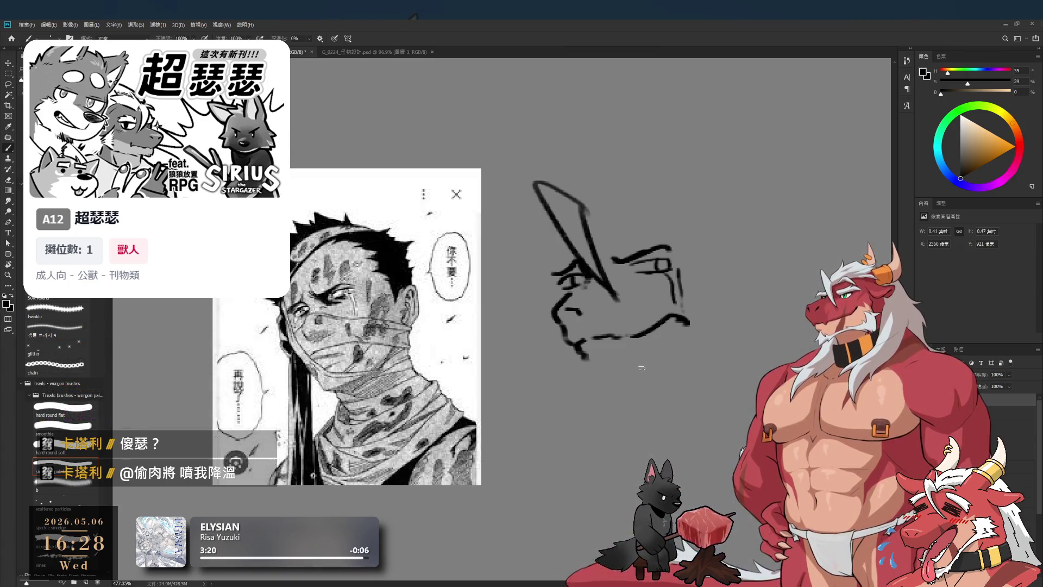
Add small peak marks right of the head, extend the jaw and loop under the mouth.
left_click_drag(700, 289, 719, 330)
left_click_drag(706, 289, 745, 319)
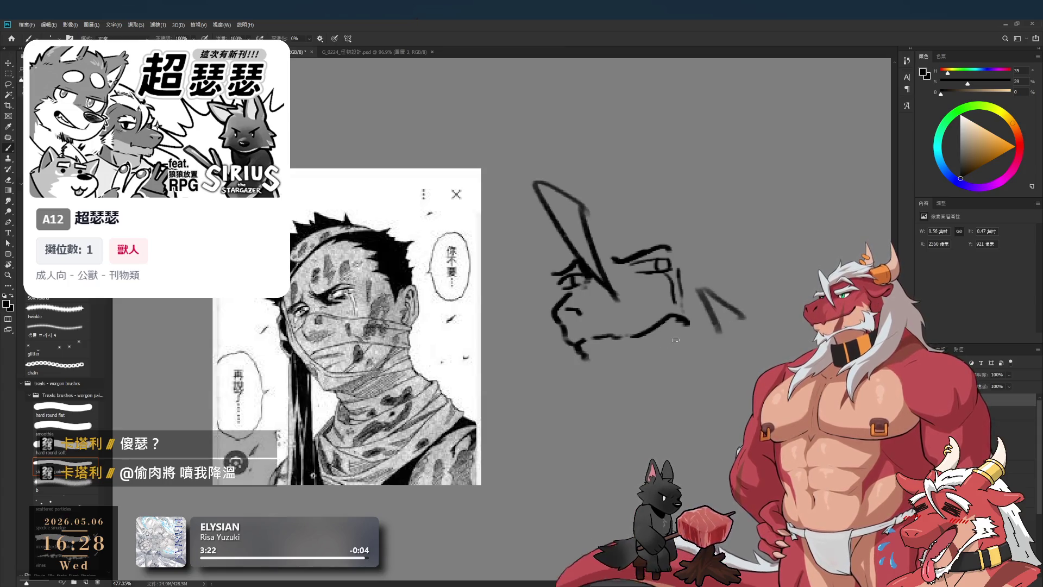
left_click_drag(588, 360, 604, 375)
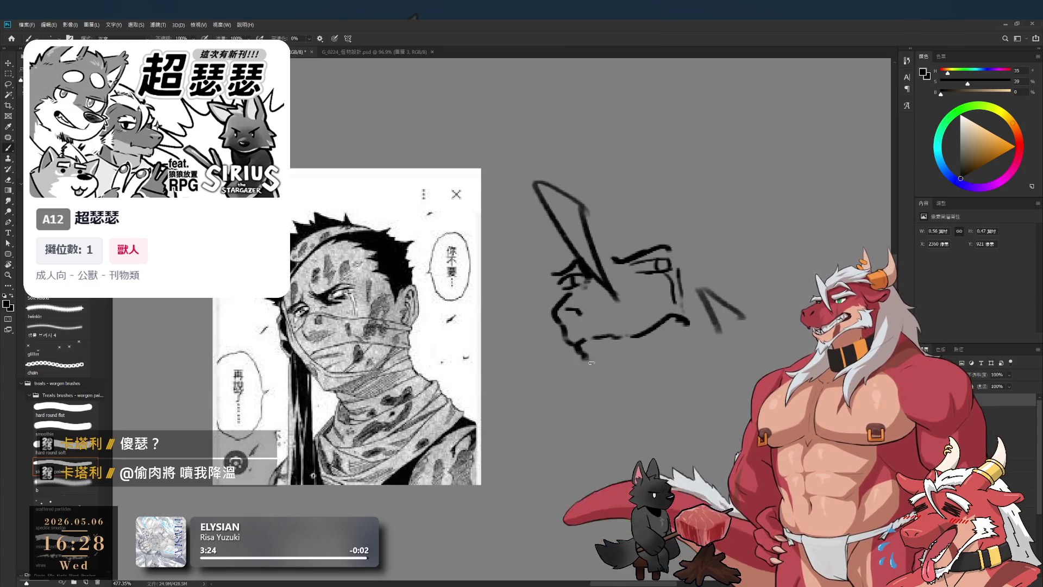
left_click_drag(686, 323, 655, 329)
Erase the long loop above the head and draw two diagonal ear lines in its place.
key("e")
mouse_move(576, 214)
left_mouse_down()
mouse_move(549, 187)
mouse_move(589, 212)
left_mouse_up()
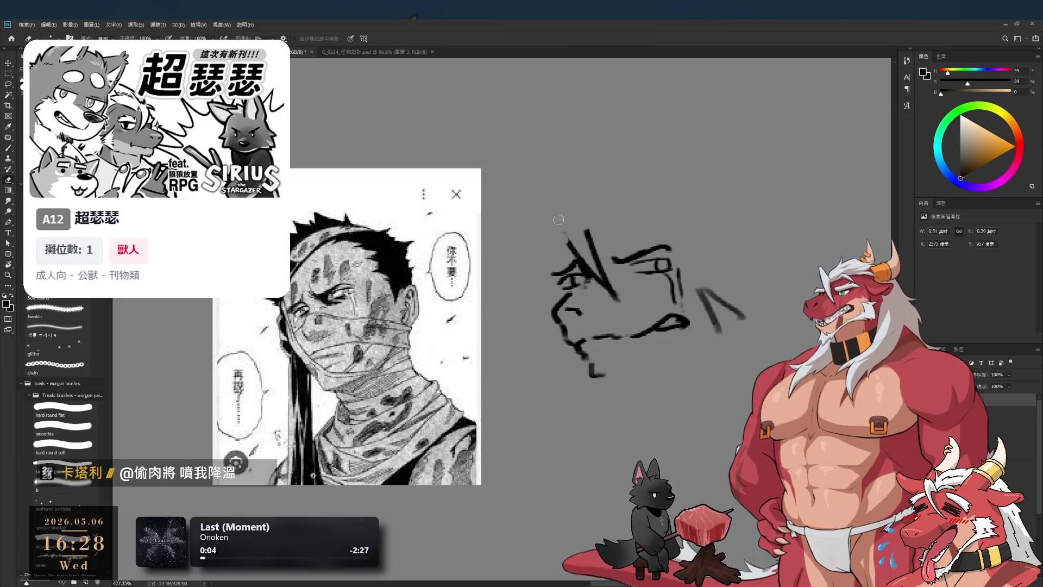
mouse_move(595, 243)
left_mouse_down()
mouse_move(614, 293)
mouse_move(622, 288)
left_mouse_up()
key("b")
key("ctrl+z")
mouse_move(581, 205)
left_mouse_down()
mouse_move(559, 255)
mouse_move(598, 283)
left_mouse_up()
key("ctrl+z")
mouse_move(581, 205)
left_mouse_down()
mouse_move(600, 285)
mouse_move(587, 263)
mouse_move(613, 285)
left_mouse_up()
key("ctrl+z")
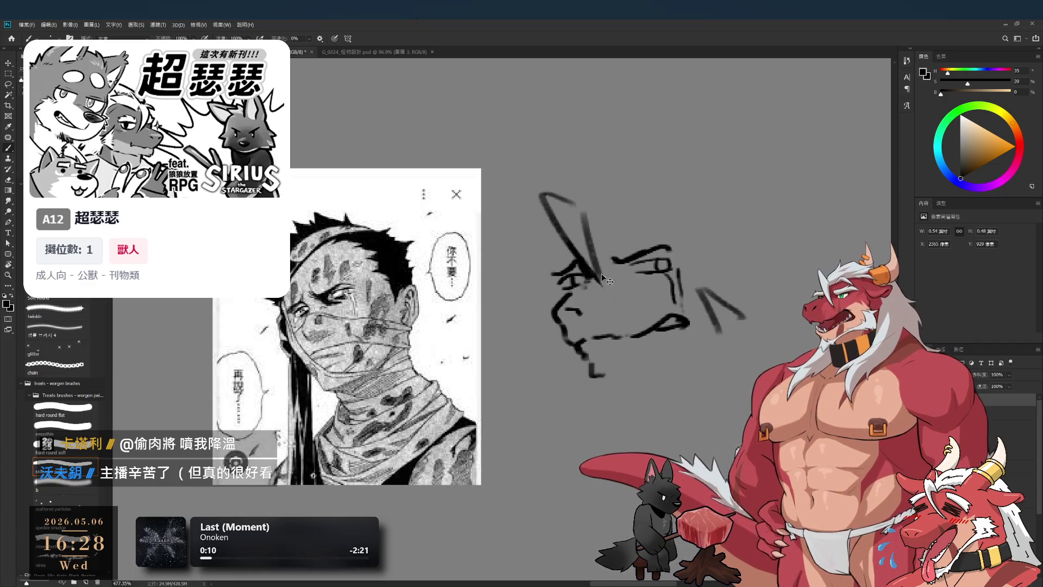
key("ctrl+z")
left_click_drag(581, 215, 617, 303)
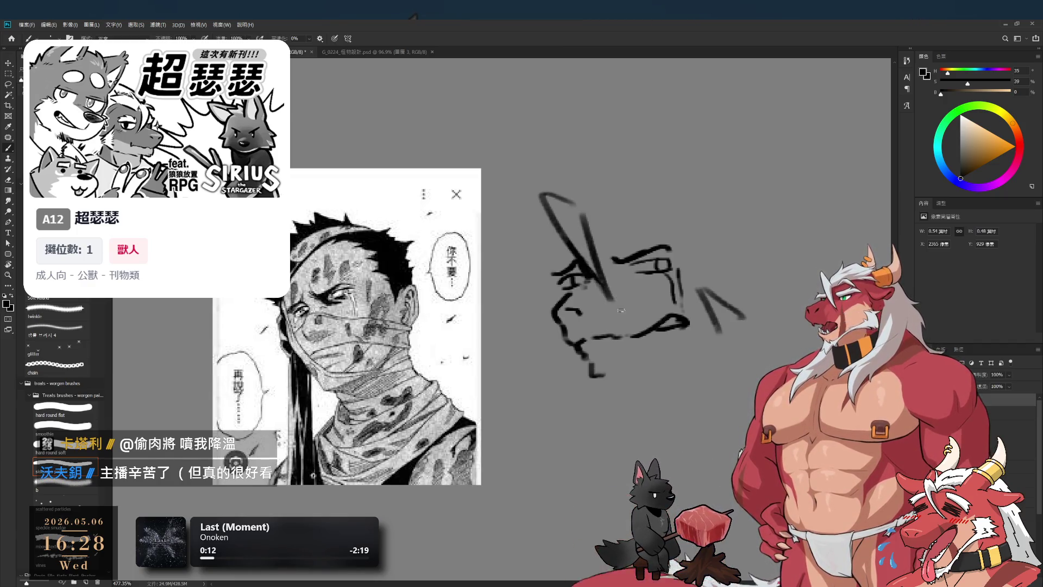
Redraw the jawline curving under the mouth.
scroll(621, 310, "down", 2)
scroll(584, 283, "up", 3)
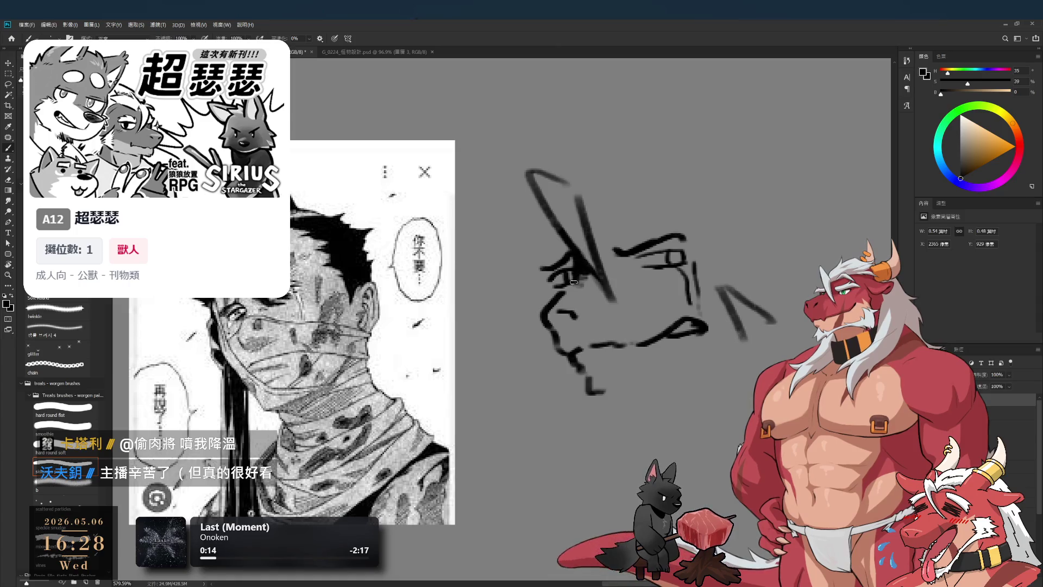
scroll(573, 292, "down", 5)
scroll(603, 365, "up", 4)
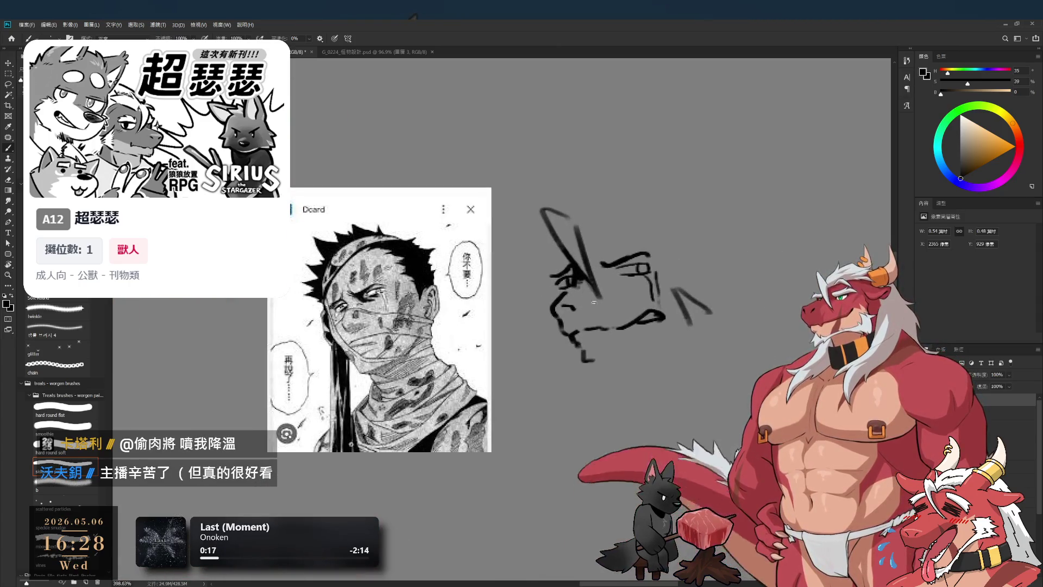
key("e")
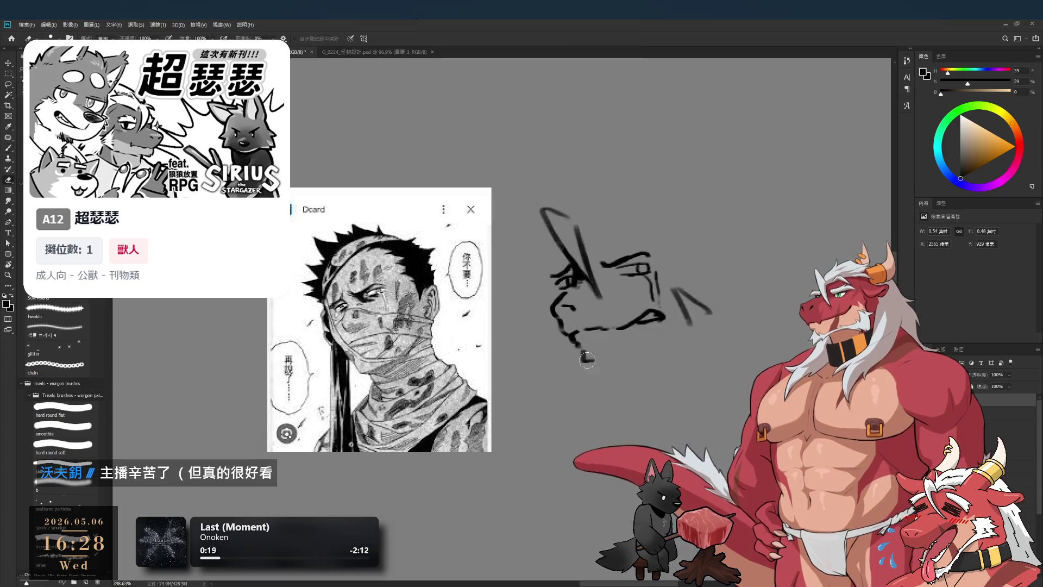
key("b")
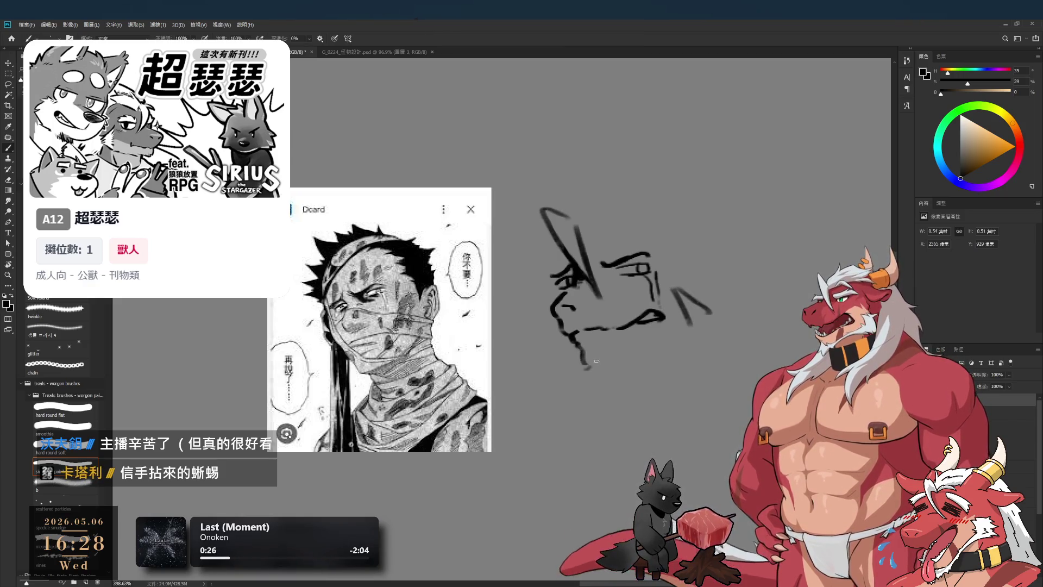
left_click_drag(581, 364, 639, 346)
Lasso the eye strokes and nudge them slightly up and left.
key("l")
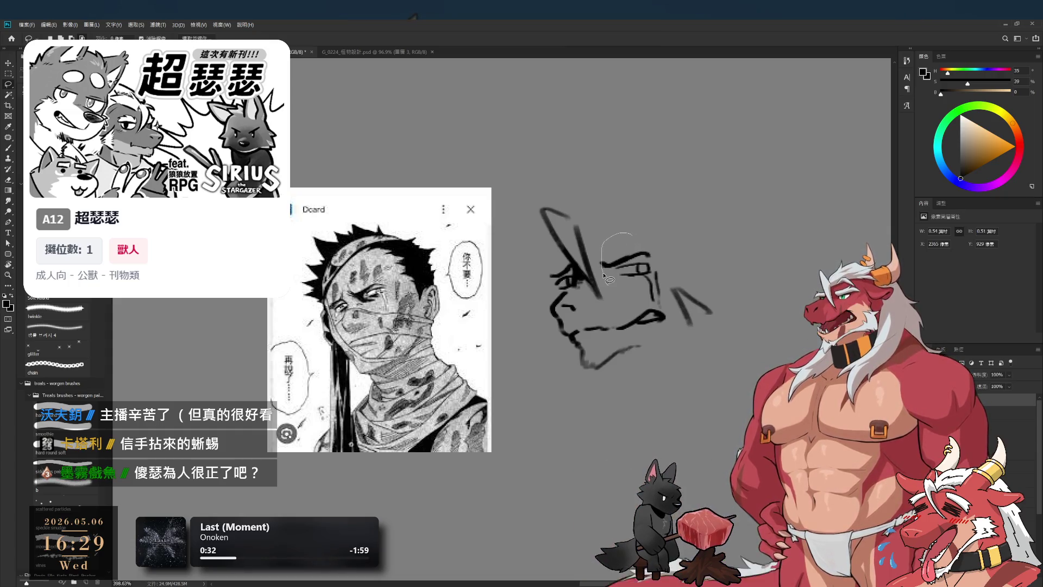
key("ctrl+t")
mouse_move(652, 214)
left_mouse_down()
mouse_move(630, 233)
mouse_move(659, 202)
mouse_move(662, 210)
left_mouse_up()
left_click_drag(637, 249, 635, 247)
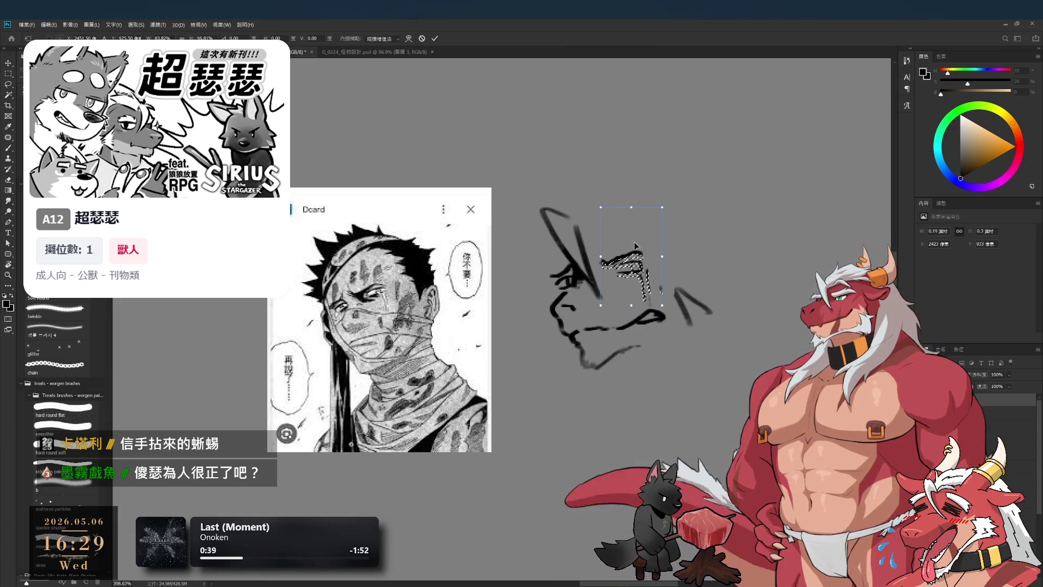
key("Return")
key("ctrl+d")
Draw an ear stroke rising up and right above the head.
key("e")
key("b")
left_click_drag(571, 220, 596, 182)
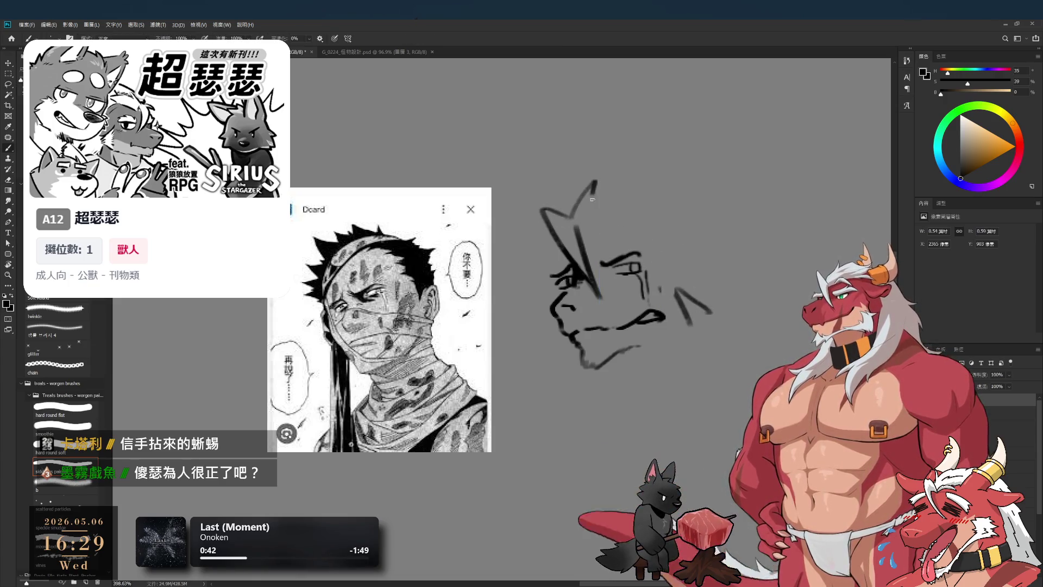
key("ctrl+z")
left_click_drag(577, 220, 639, 178)
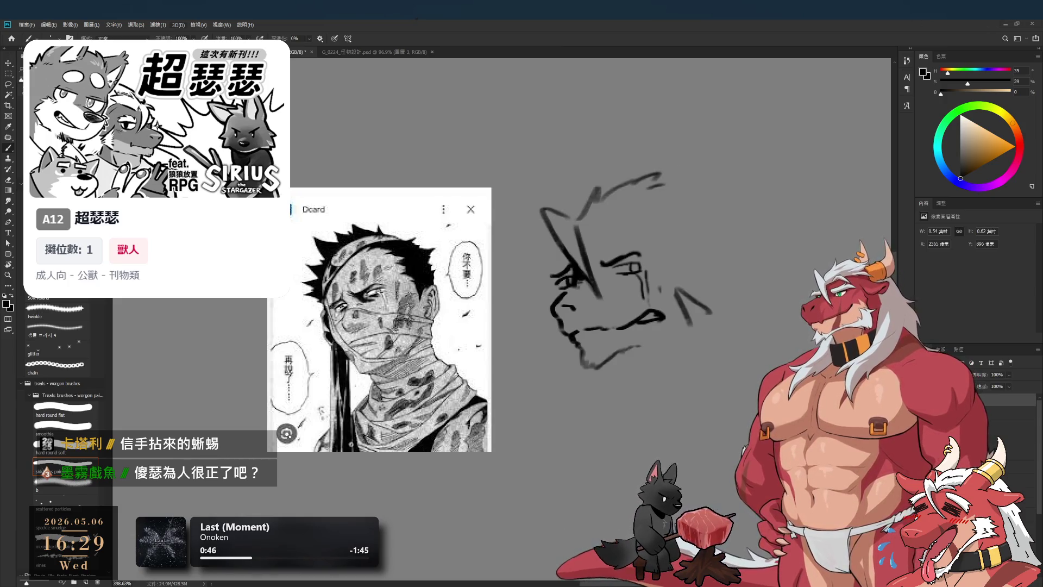
Erase the old upper ear and left brow strokes, then draw a straighter horn on the right.
key("e")
left_click_drag(554, 201, 592, 293)
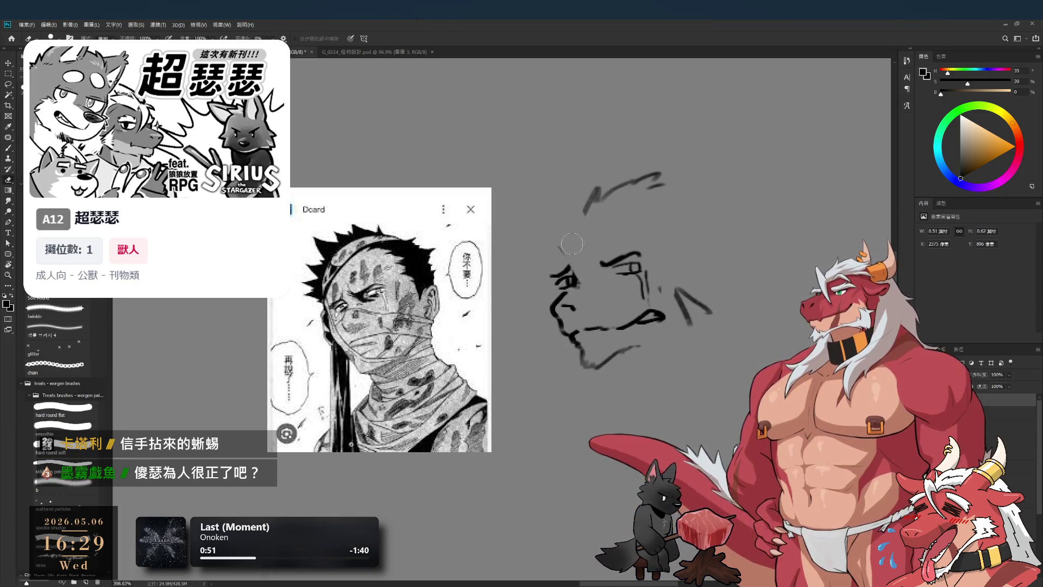
mouse_move(651, 179)
left_mouse_down()
mouse_move(592, 217)
mouse_move(602, 207)
left_mouse_up()
key("b")
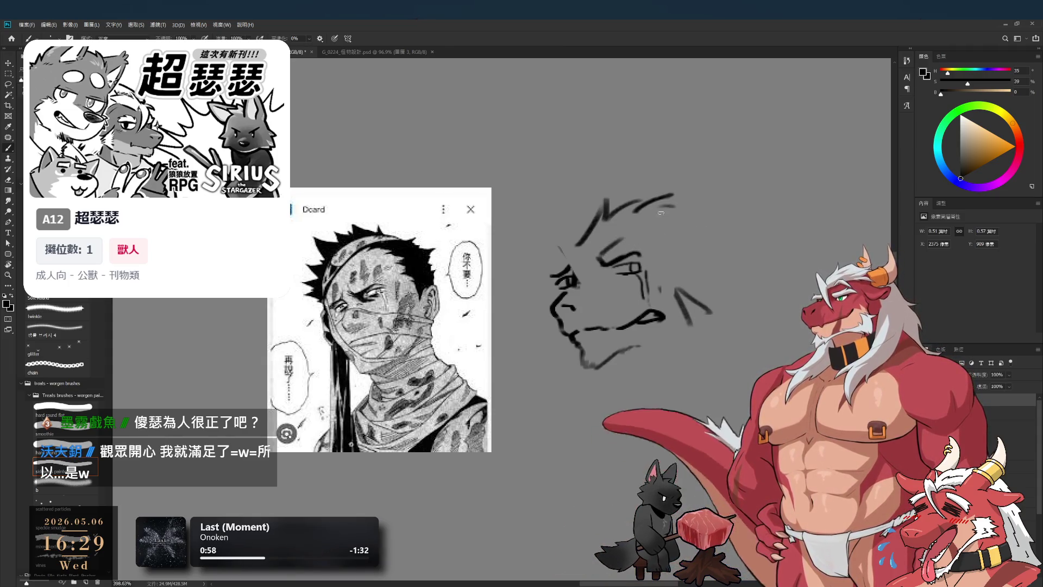
left_click_drag(725, 155, 736, 214)
key("ctrl+z")
left_click_drag(707, 150, 726, 209)
Mark below the right horn, draw a long angled horn on the left and trim the eye stroke.
left_click(716, 221)
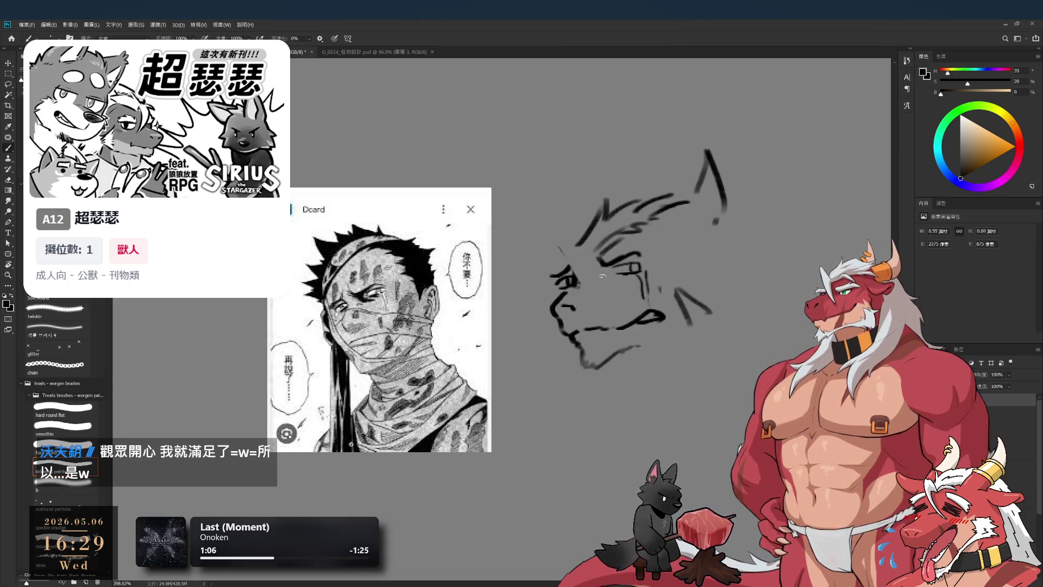
left_click_drag(548, 223, 614, 304)
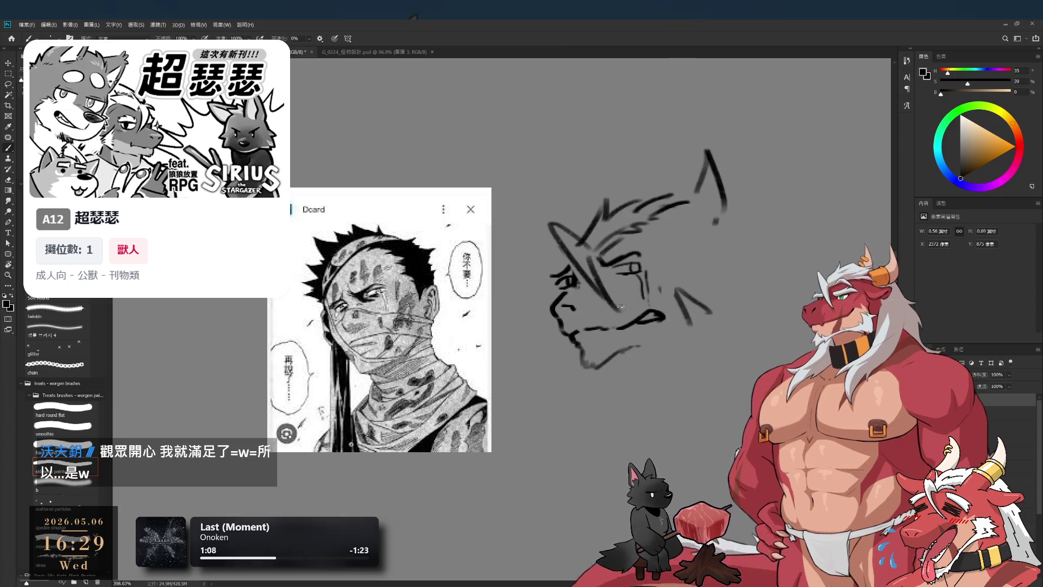
key("e")
mouse_move(562, 288)
left_mouse_down()
mouse_move(557, 277)
mouse_move(562, 296)
left_mouse_up()
key("b")
Erase the eye strokes, dot in a new eye, then undo the dot.
key("e")
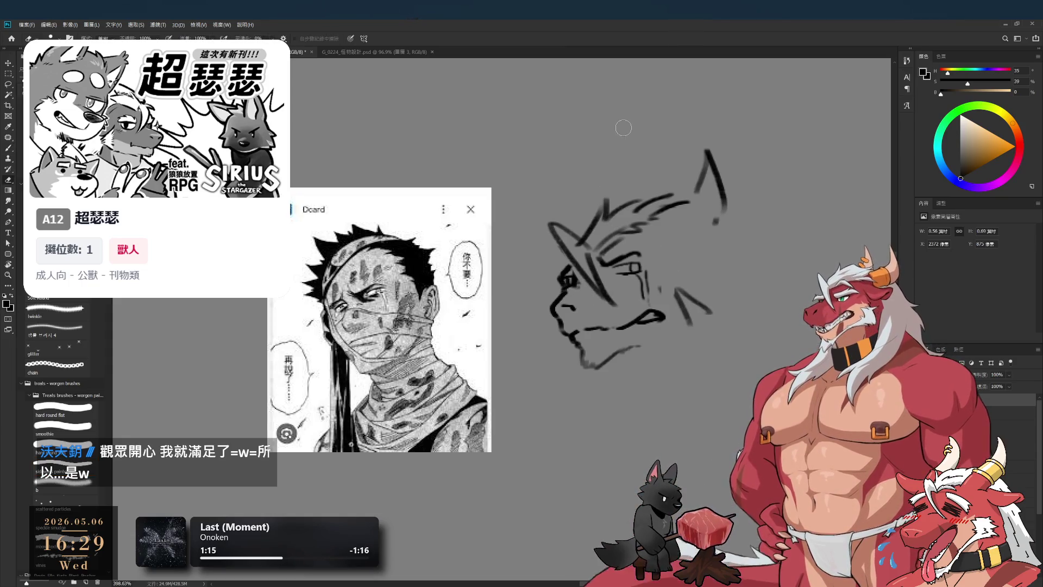
mouse_move(638, 264)
left_mouse_down()
mouse_move(647, 252)
mouse_move(650, 282)
left_mouse_up()
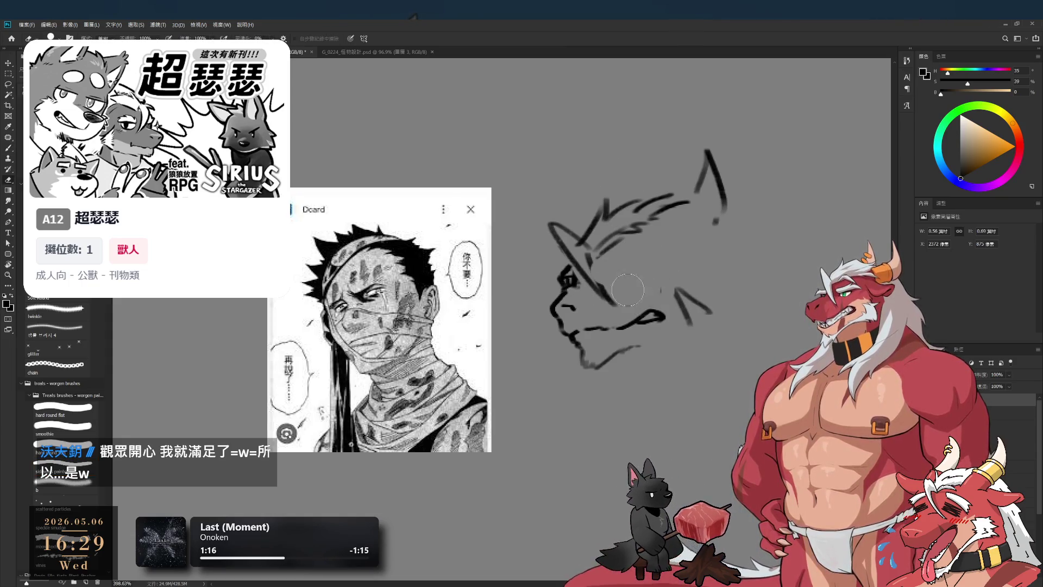
key("b")
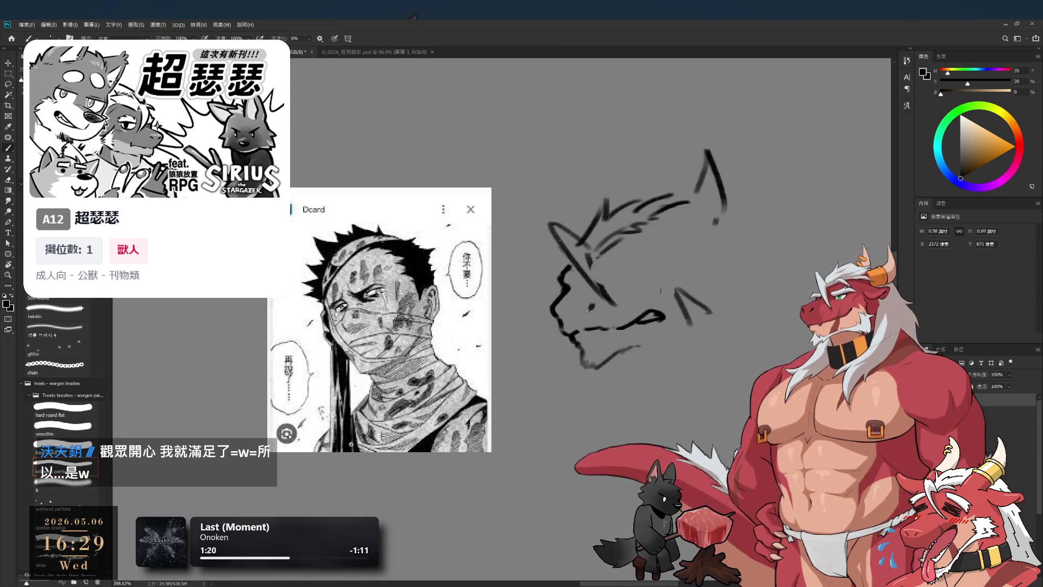
left_click(589, 308)
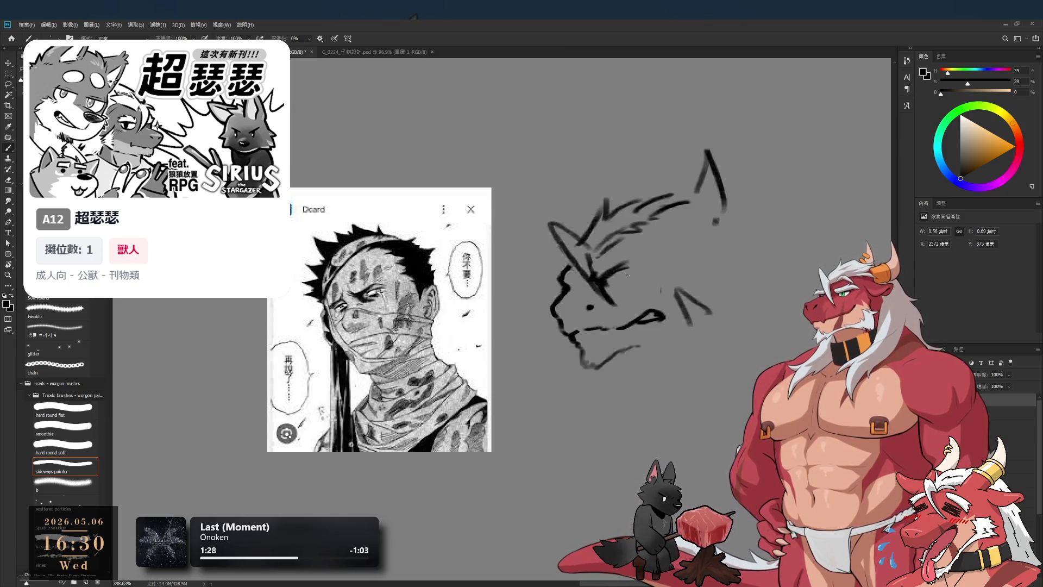
key("ctrl+z")
key("ctrl+z")
key("ctrl+z")
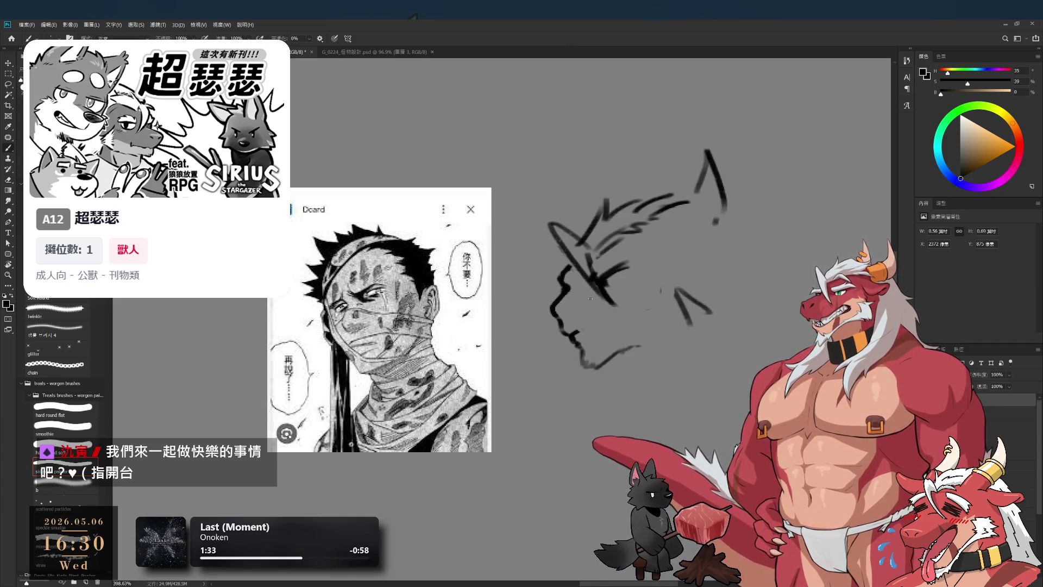
Zoom in on the eye, darken its strokes and draw a V-shaped brow over it.
left_click_drag(635, 312, 617, 291)
scroll(618, 291, "up", 2)
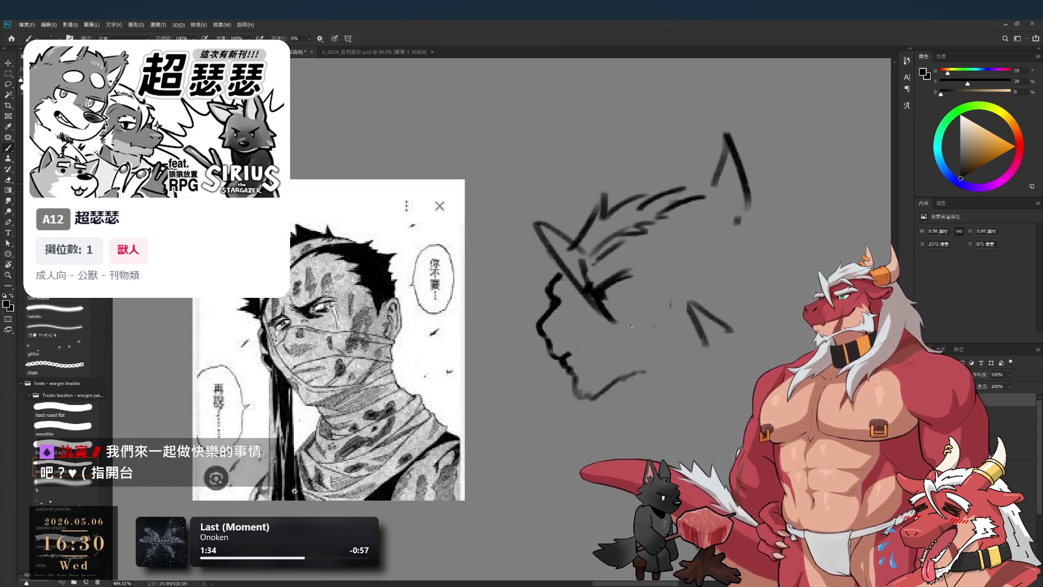
key("e")
key("b")
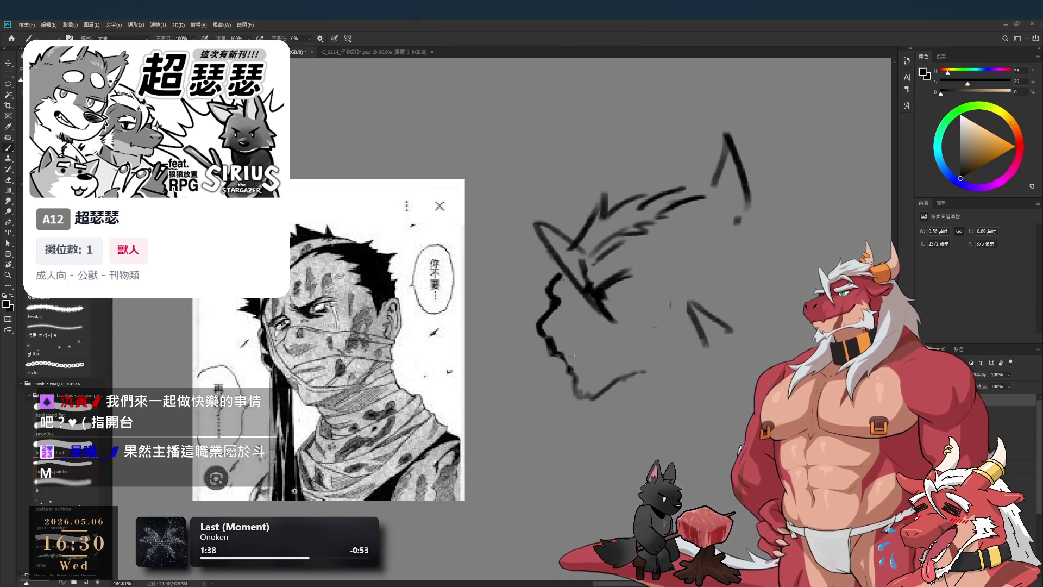
key("l")
left_click_drag(615, 312, 644, 317)
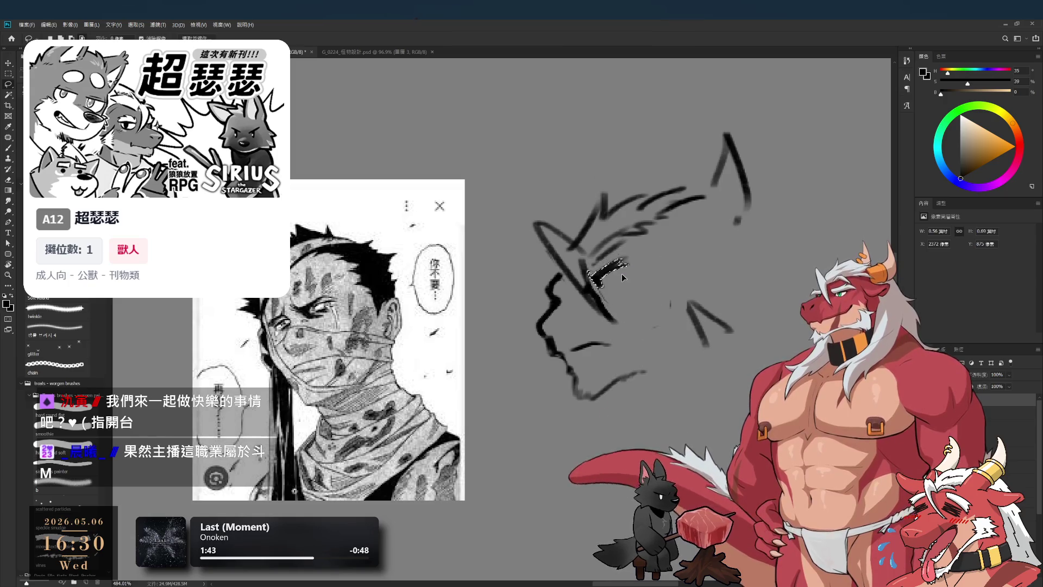
key("ctrl+d")
key("b")
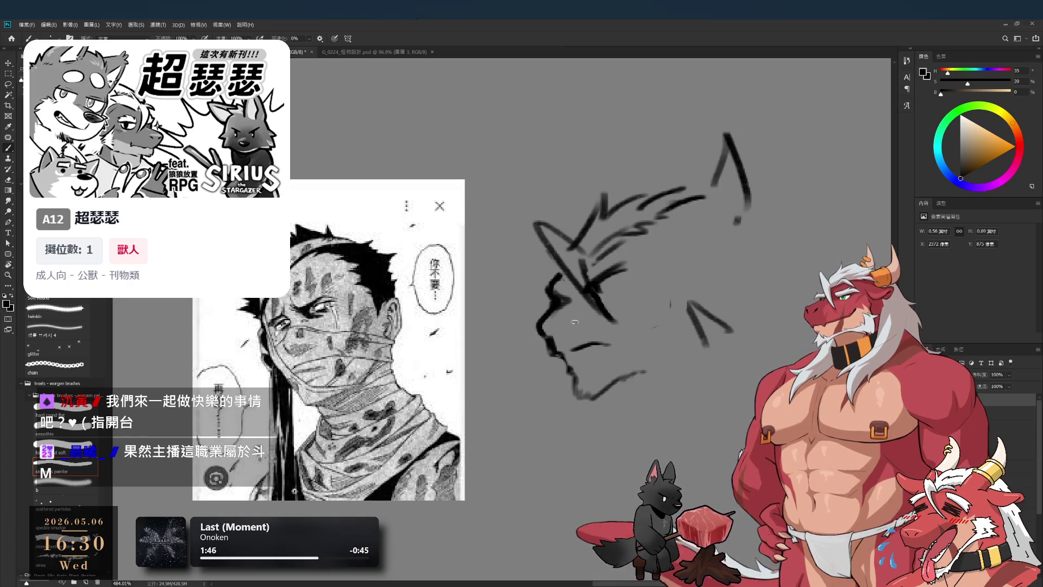
mouse_move(614, 338)
left_mouse_down()
mouse_move(666, 320)
mouse_move(656, 323)
left_mouse_up()
key("ctrl+z")
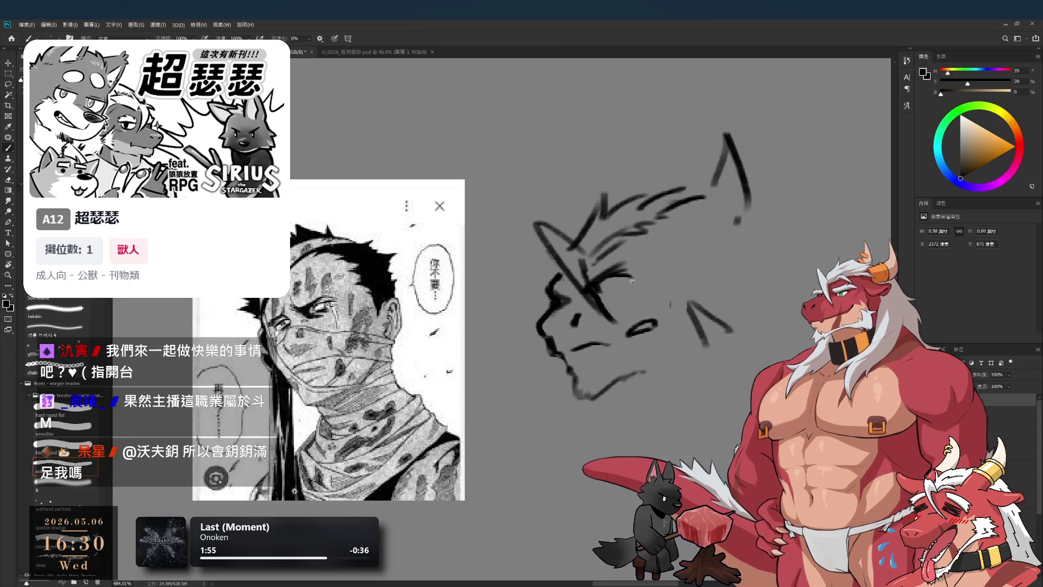
left_click_drag(619, 281, 619, 285)
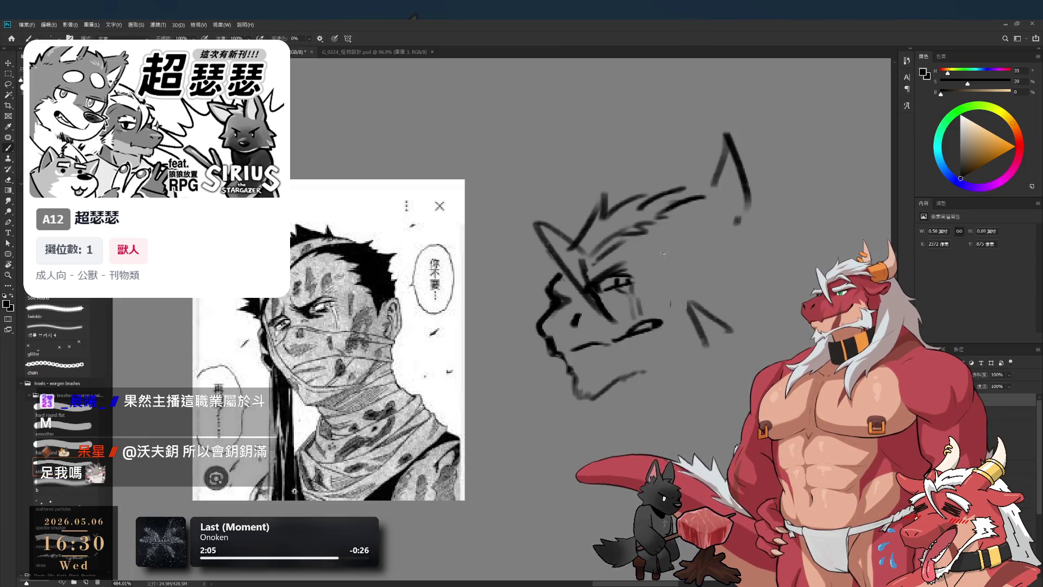
mouse_move(739, 228)
left_mouse_down()
mouse_move(696, 259)
mouse_move(727, 235)
left_mouse_up()
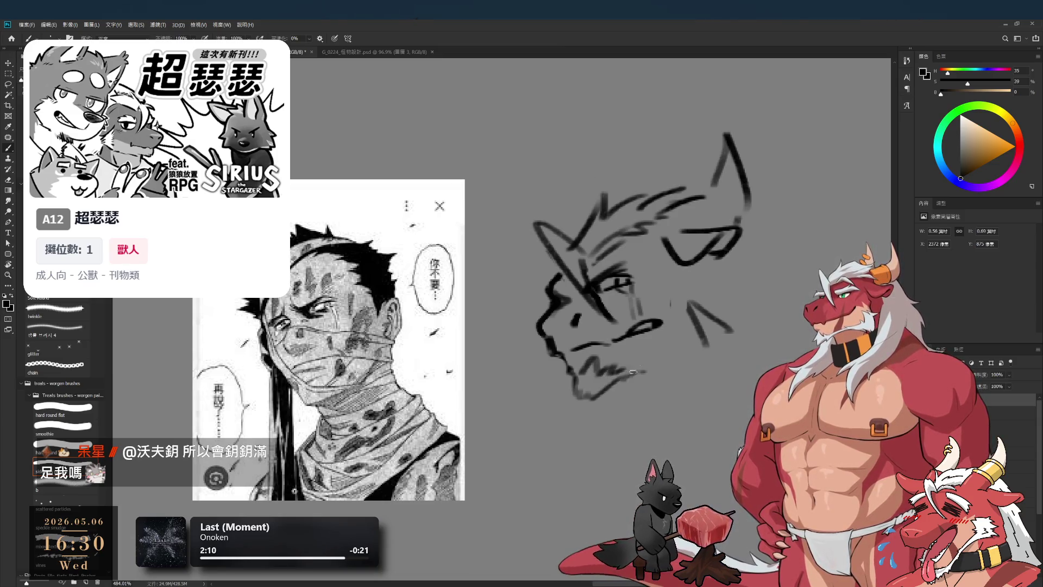
Remove the left ear's diagonal and draw a long line from the chin rightward.
scroll(670, 364, "down", 1)
key("e")
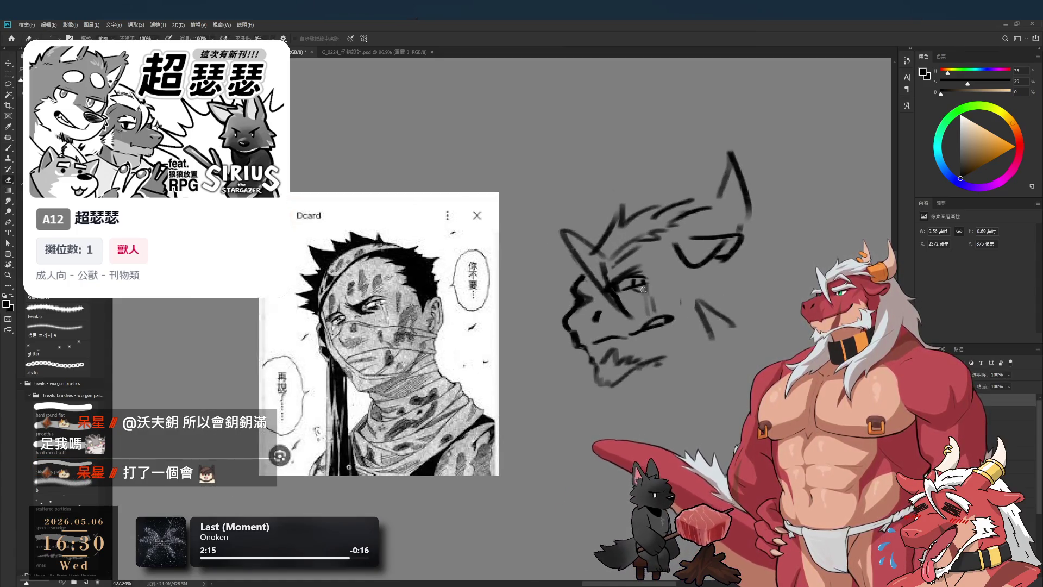
key("b")
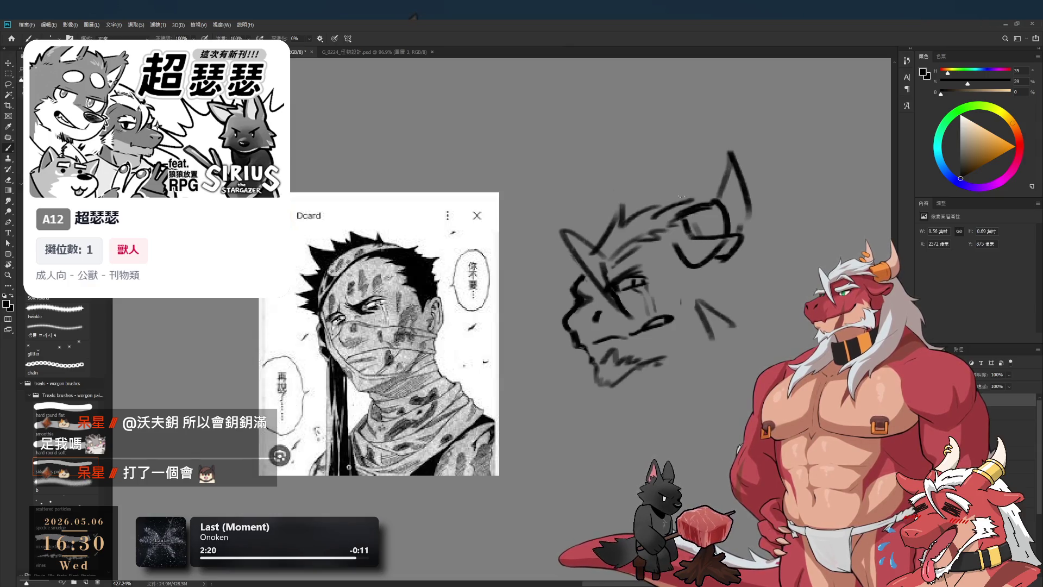
key("ctrl+z")
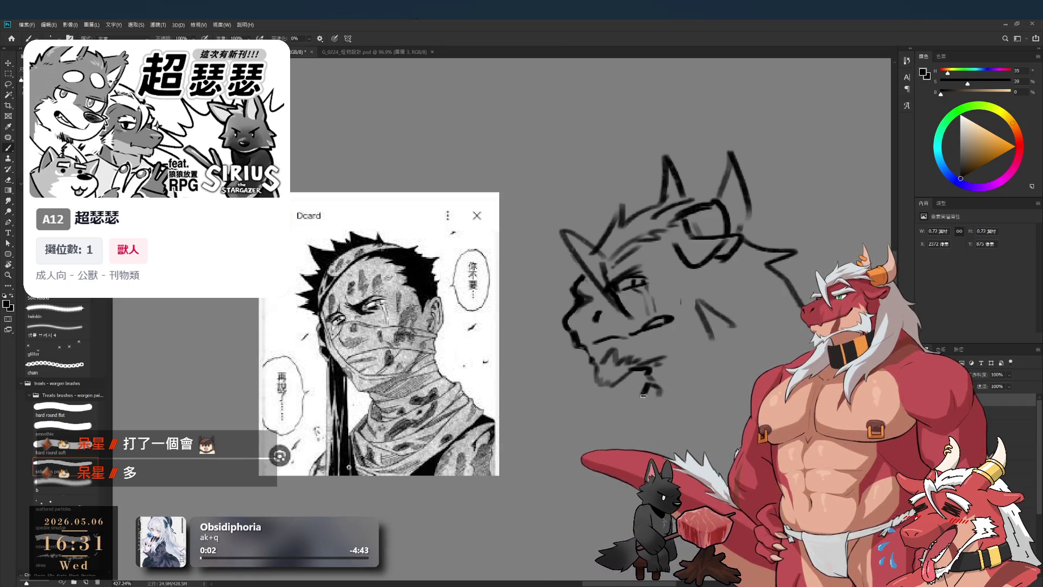
mouse_move(643, 396)
left_mouse_down()
mouse_move(764, 336)
mouse_move(792, 352)
left_mouse_up()
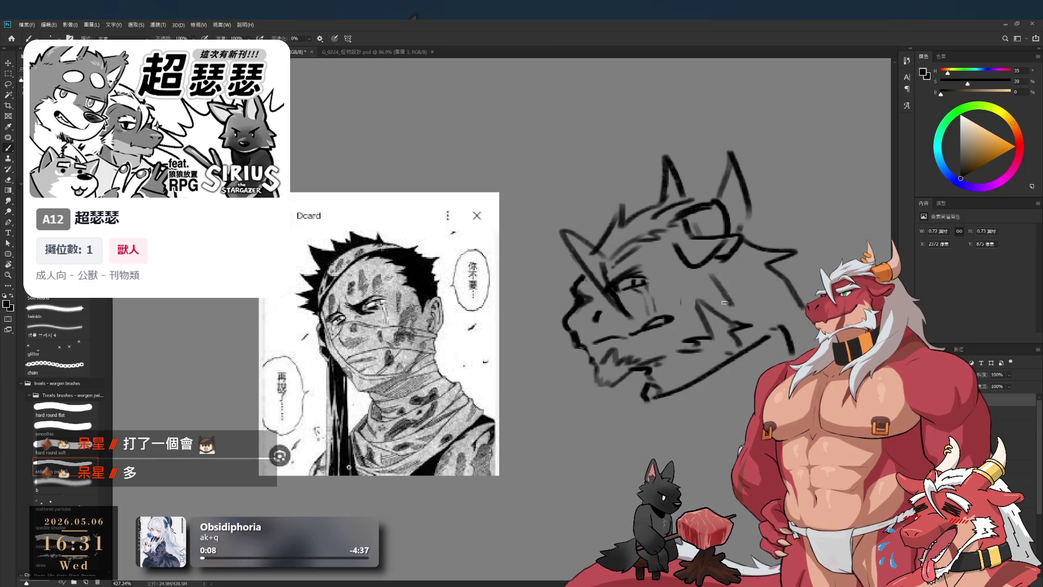
Add a stroke at the right of the head and a short diagonal stroke.
left_click_drag(783, 306, 810, 331)
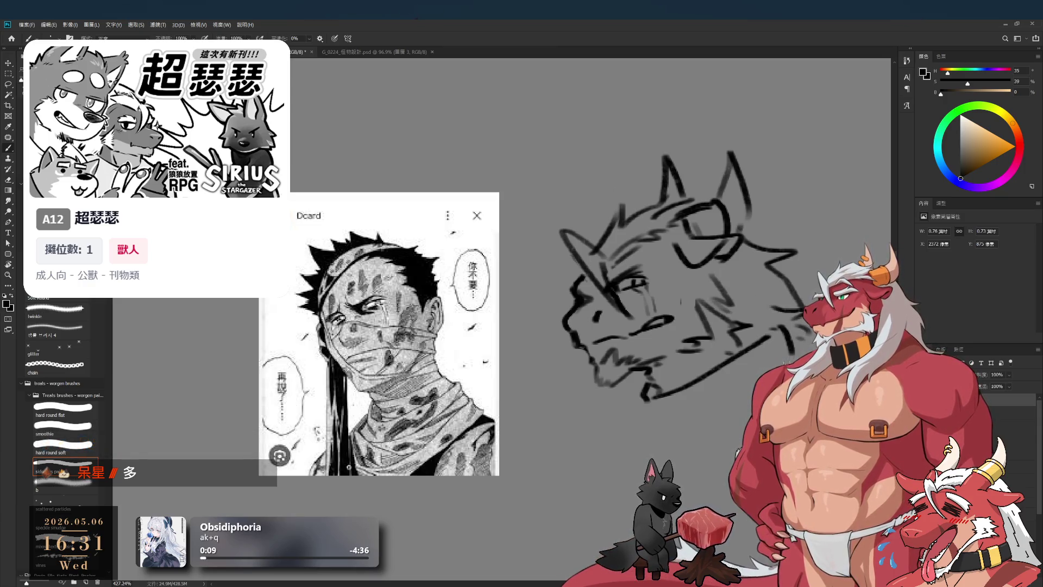
left_click_drag(664, 422, 652, 390)
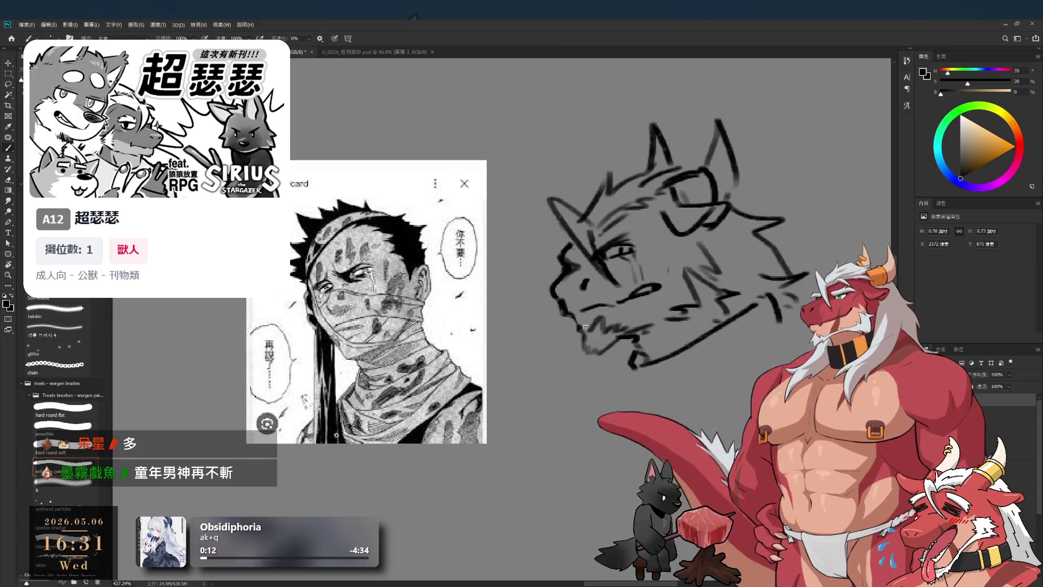
key("e")
key("b")
left_click_drag(635, 340, 623, 360)
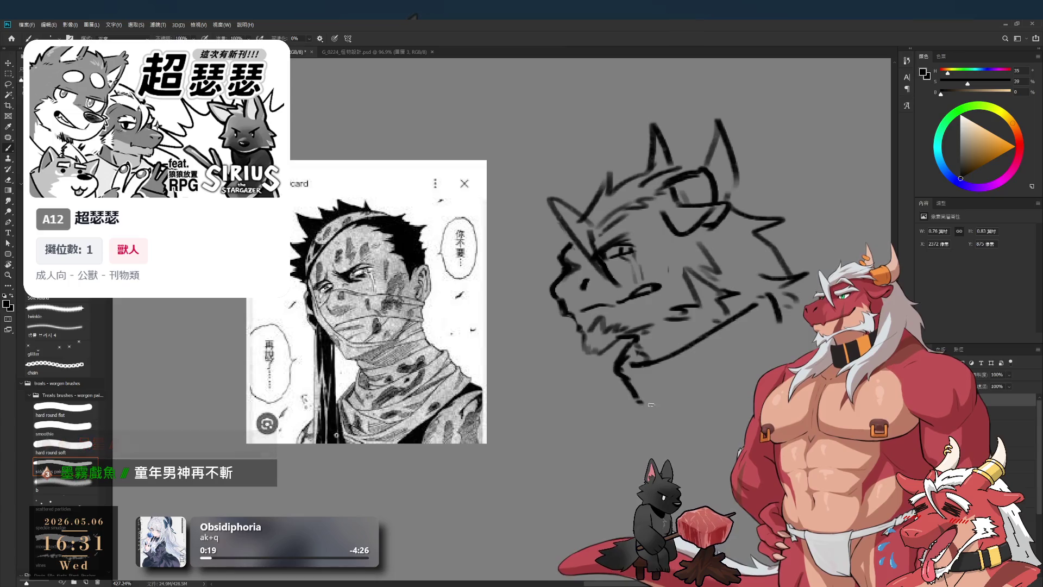
Extend the chin line, draw the neck lines, and add short vertical strokes under the muzzle.
mouse_move(619, 371)
left_mouse_down()
mouse_move(640, 402)
mouse_move(735, 374)
left_mouse_up()
mouse_move(570, 422)
left_mouse_down()
mouse_move(636, 379)
mouse_move(625, 451)
left_mouse_up()
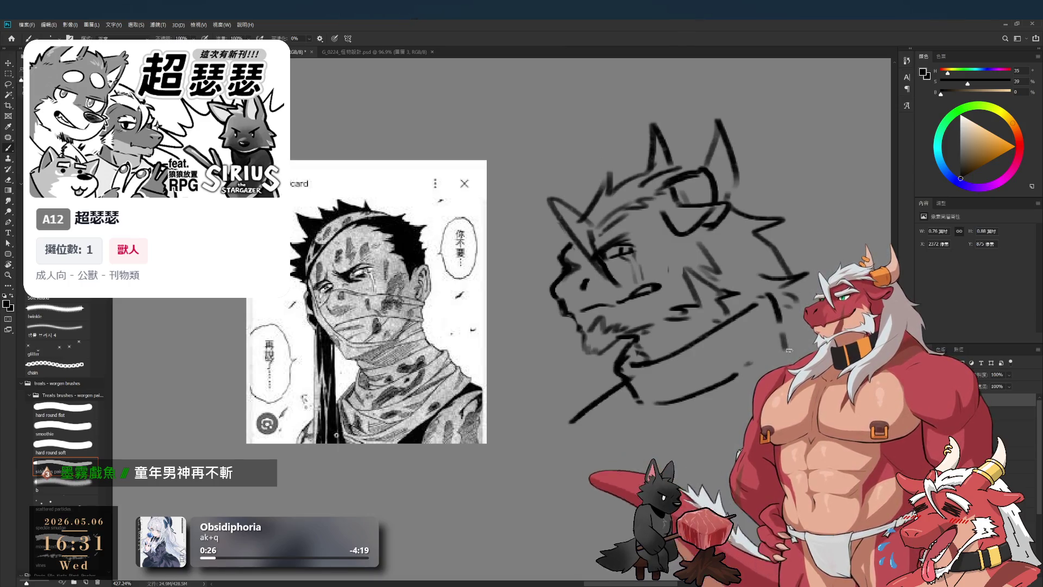
mouse_move(704, 337)
left_mouse_down()
mouse_move(692, 378)
mouse_move(719, 381)
mouse_move(687, 393)
mouse_move(722, 337)
left_mouse_up()
mouse_move(716, 359)
left_mouse_down()
mouse_move(713, 343)
mouse_move(678, 397)
left_mouse_up()
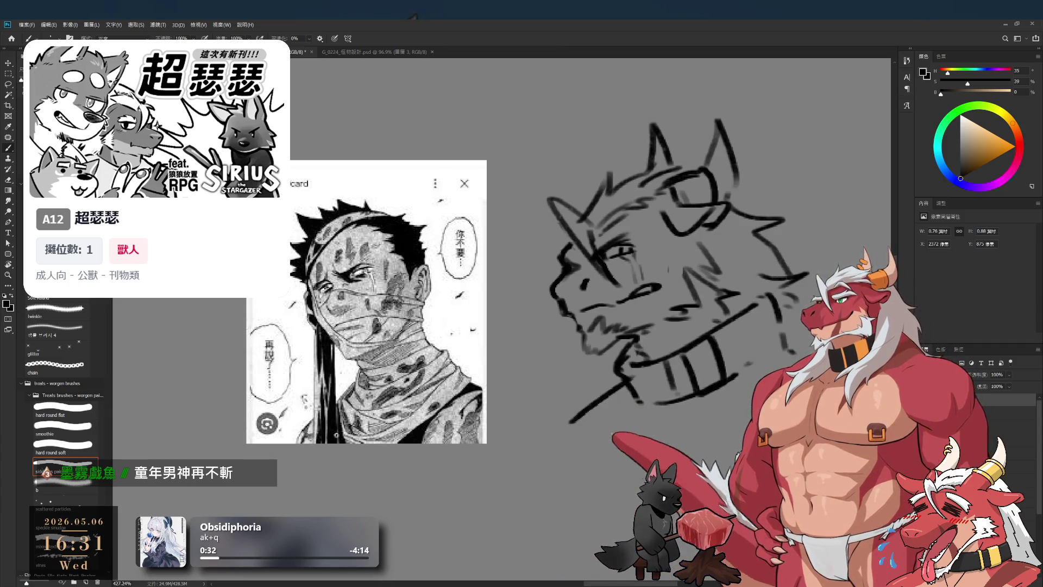
mouse_move(619, 415)
left_mouse_down()
mouse_move(641, 438)
mouse_move(728, 416)
left_mouse_up()
left_click_drag(771, 380, 848, 375)
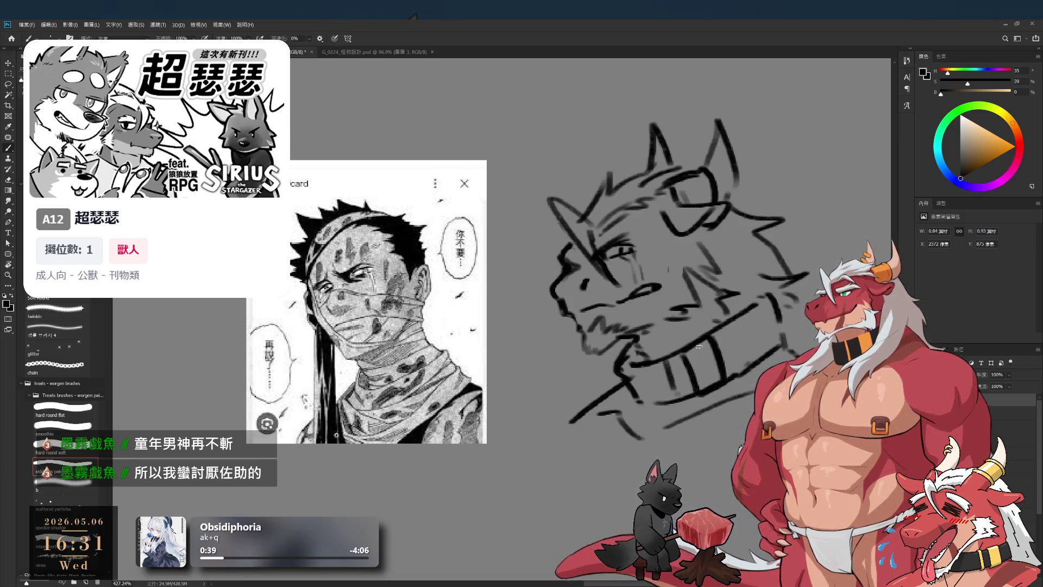
scroll(703, 348, "down", 1)
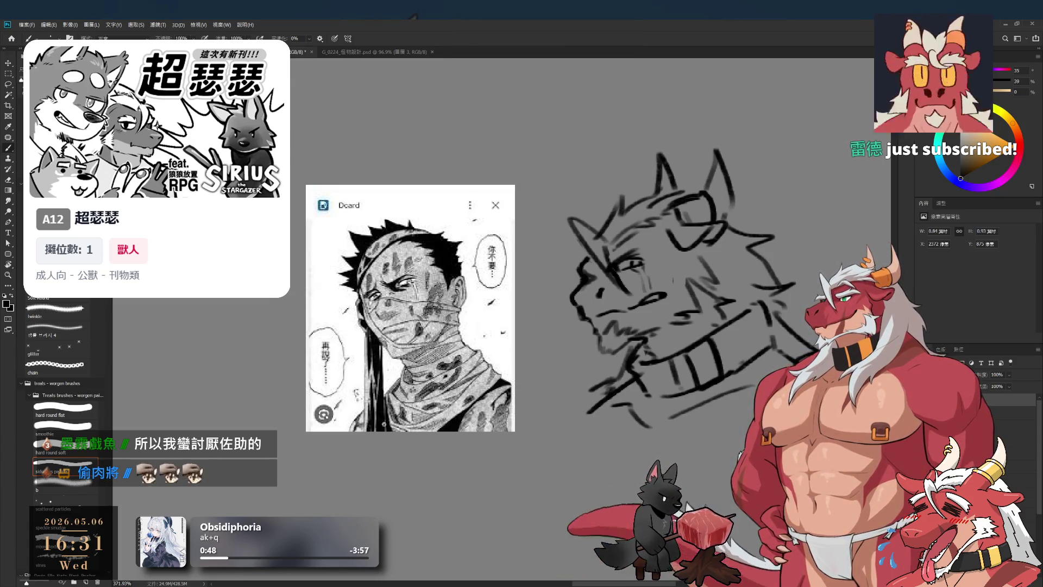
scroll(687, 427, "down", 2)
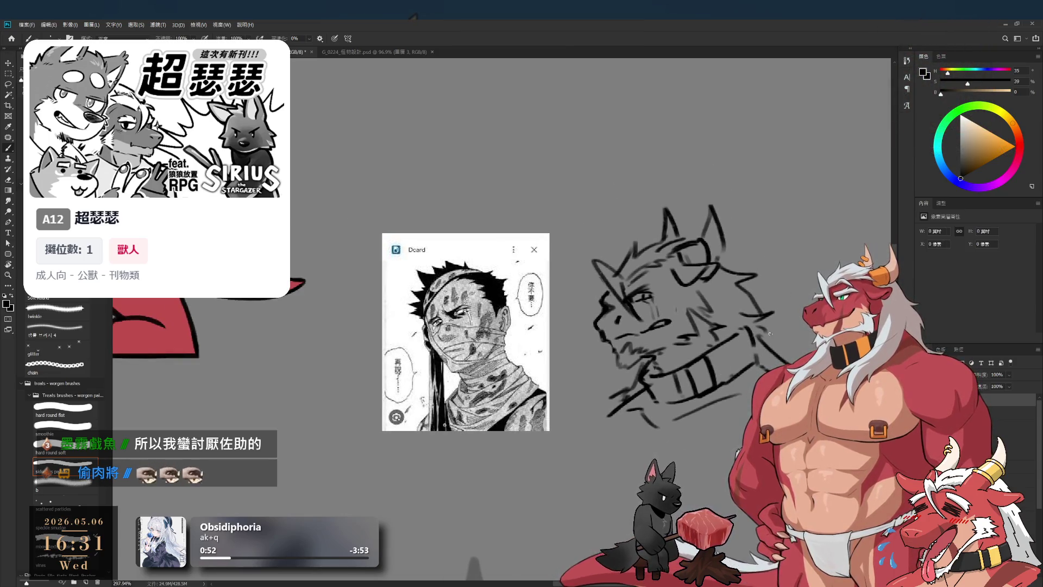
scroll(768, 243, "up", 2)
Finish the bottom strokes of the character 要 beside the head.
mouse_move(727, 247)
left_mouse_down()
mouse_move(734, 223)
mouse_move(744, 236)
left_mouse_up()
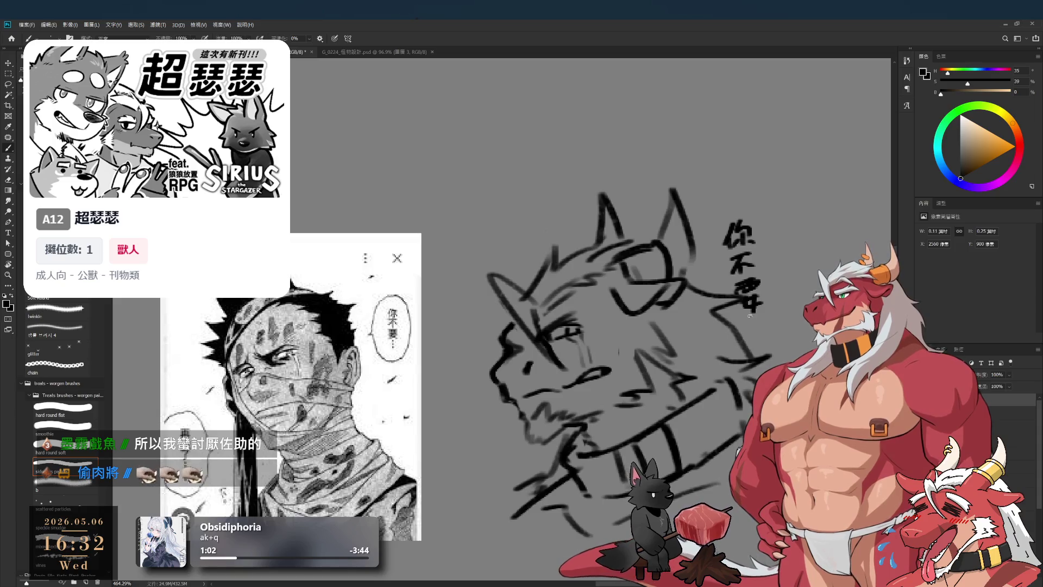
mouse_move(737, 302)
left_mouse_down()
mouse_move(758, 308)
mouse_move(760, 296)
mouse_move(749, 312)
left_mouse_up()
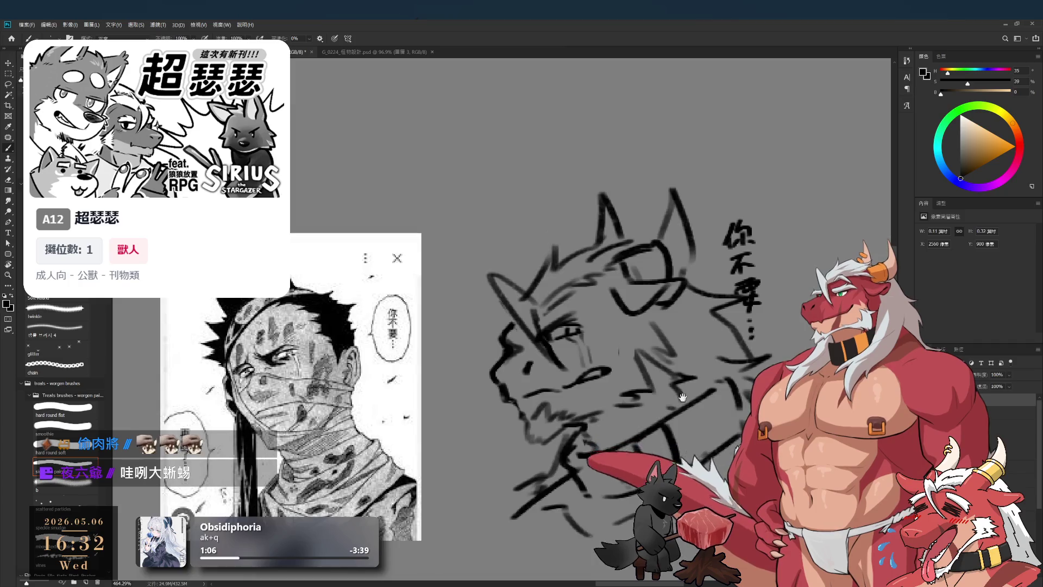
left_click_drag(683, 397, 677, 314)
Hand-write 再煎了… as a second line to the left of the head.
left_click_drag(540, 310, 544, 310)
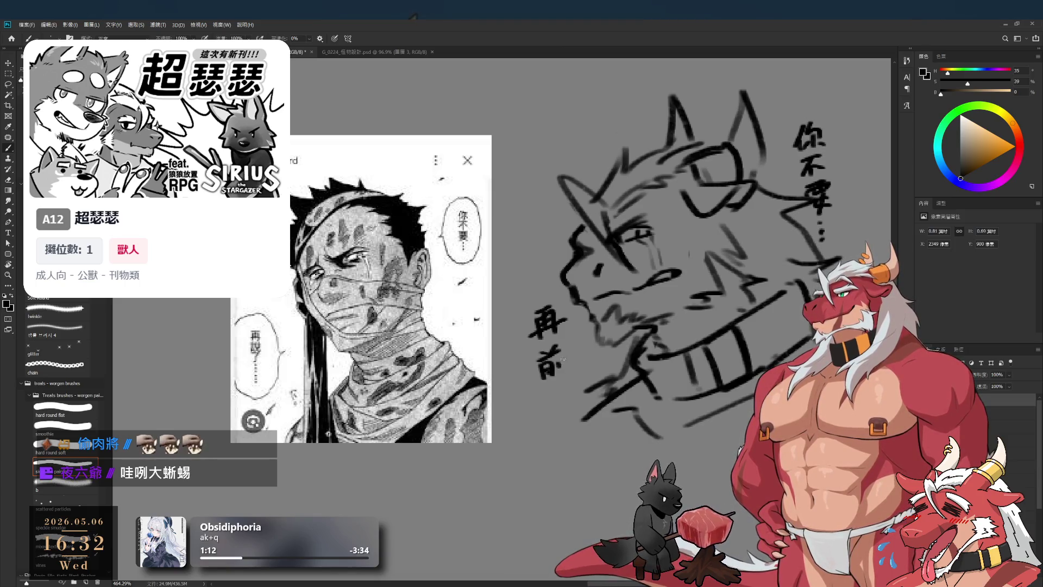
mouse_move(542, 382)
left_mouse_down()
mouse_move(568, 384)
mouse_move(568, 401)
left_mouse_up()
left_click_drag(565, 402, 563, 440)
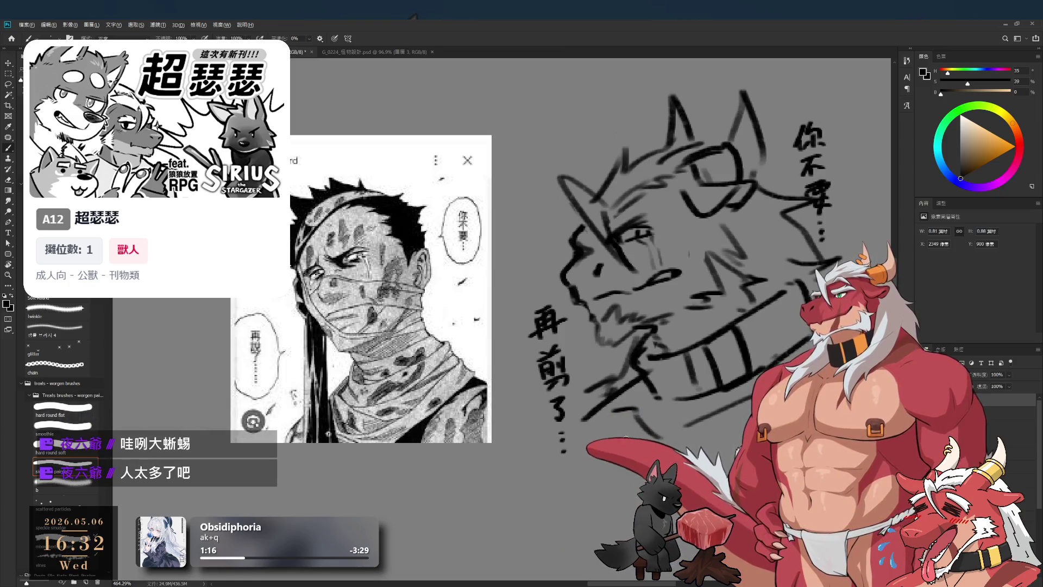
scroll(583, 435, "down", 3)
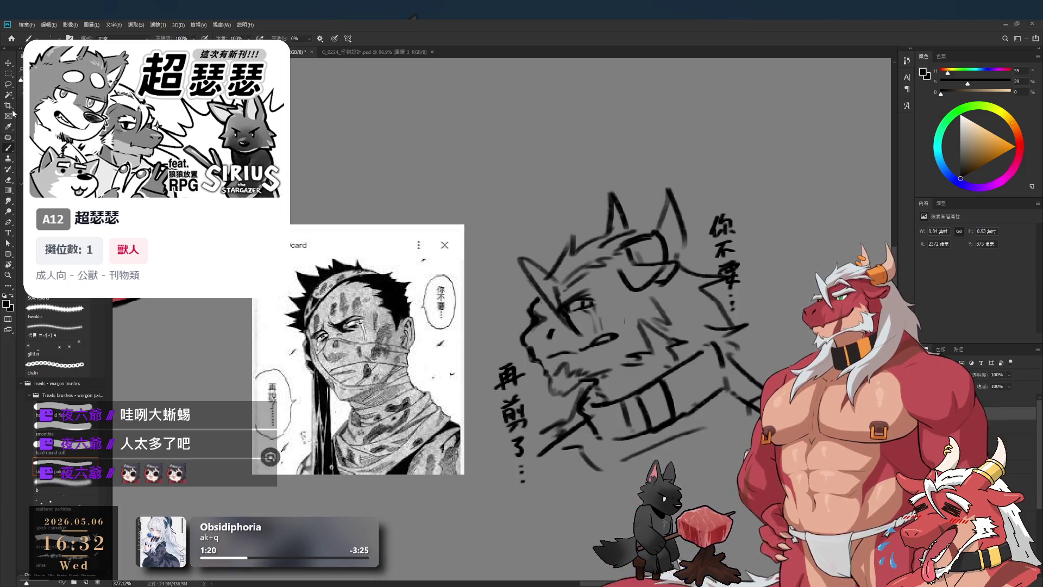
left_click(8, 254)
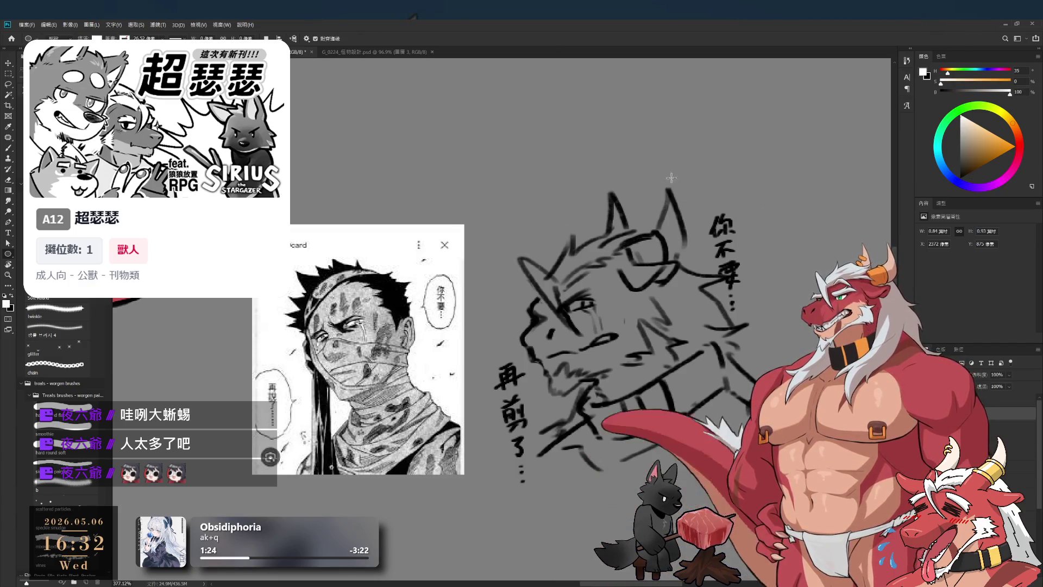
Draw a white oval behind 你不要 and place a copy over 再煎了.
left_click_drag(783, 335, 755, 297)
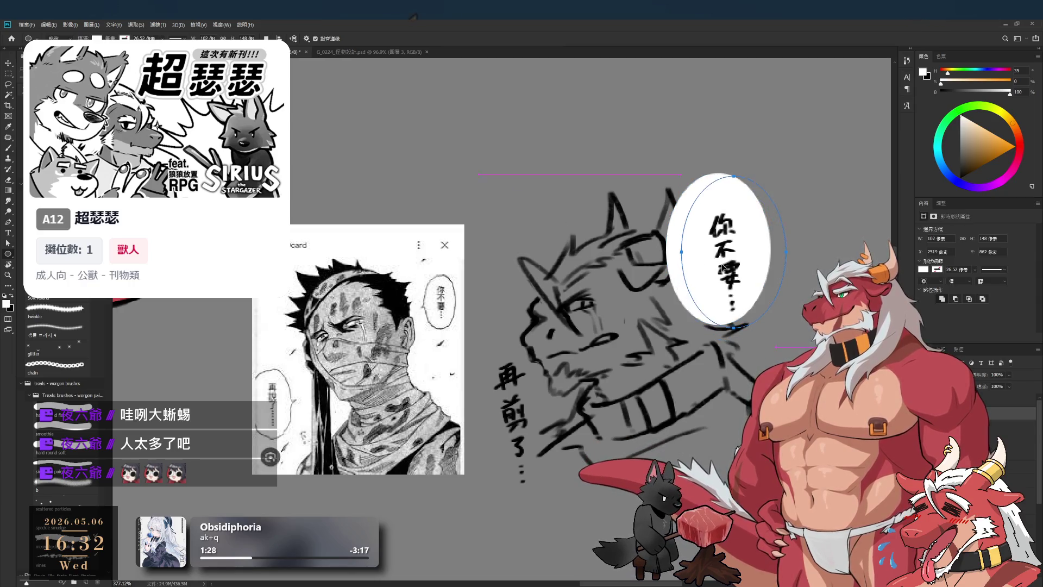
left_click_drag(675, 316, 585, 526)
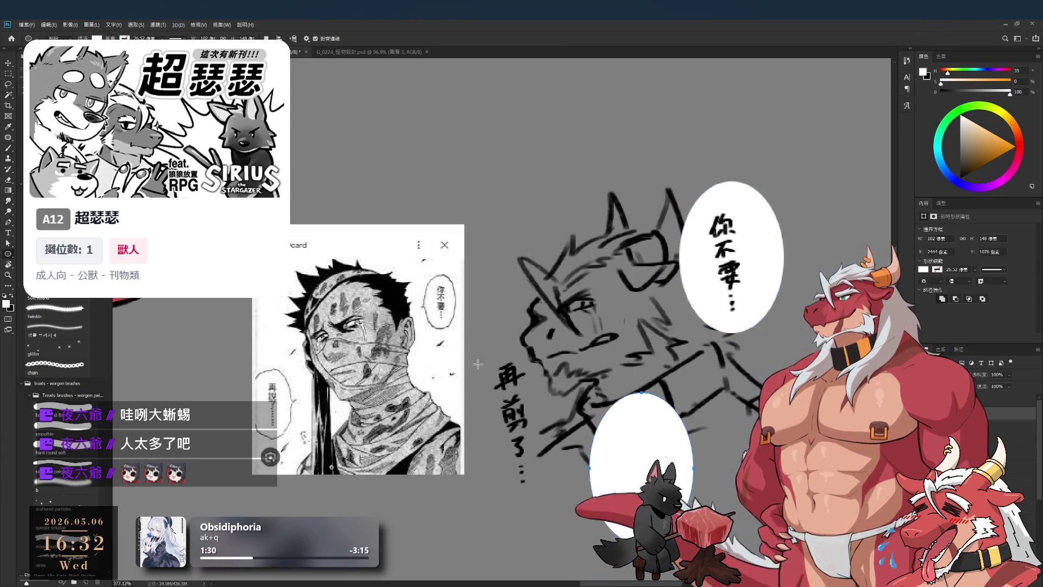
left_click_drag(548, 410, 523, 409)
scroll(524, 410, "down", 3)
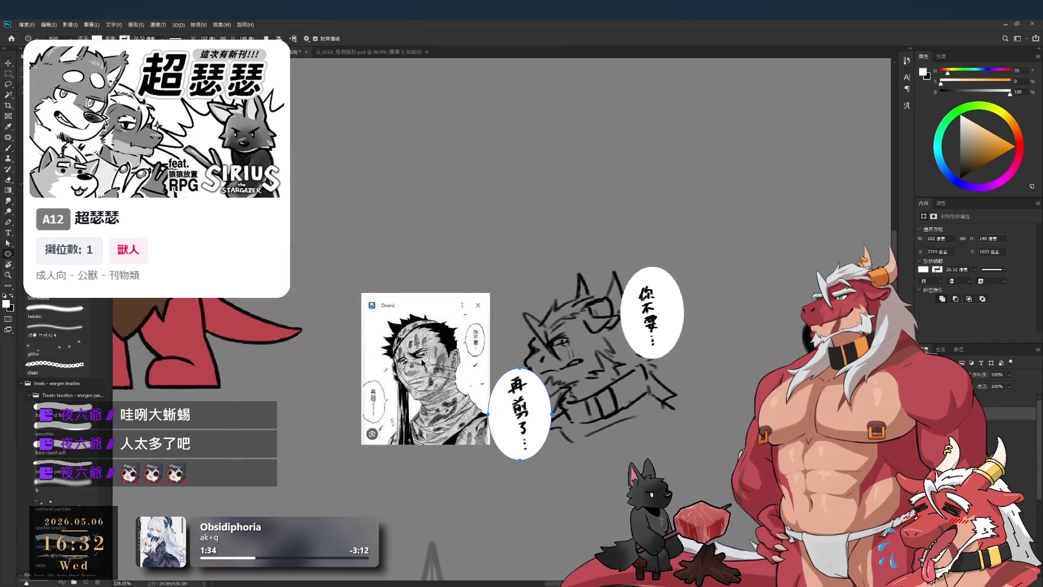
key("Return")
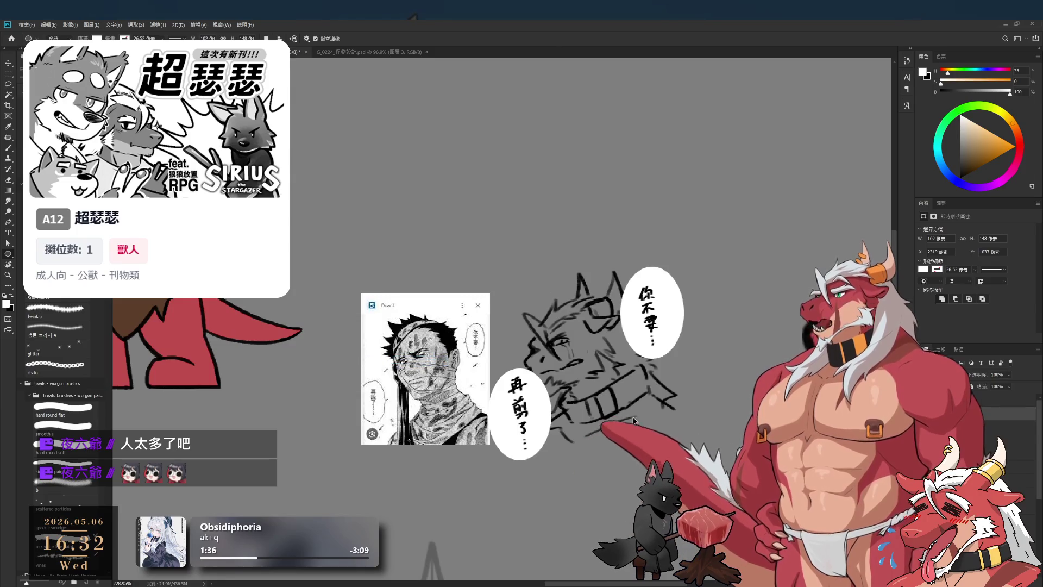
Nudge the 再煎了 oval and lettering left and down so the text fits inside.
left_click(1005, 427)
key("m")
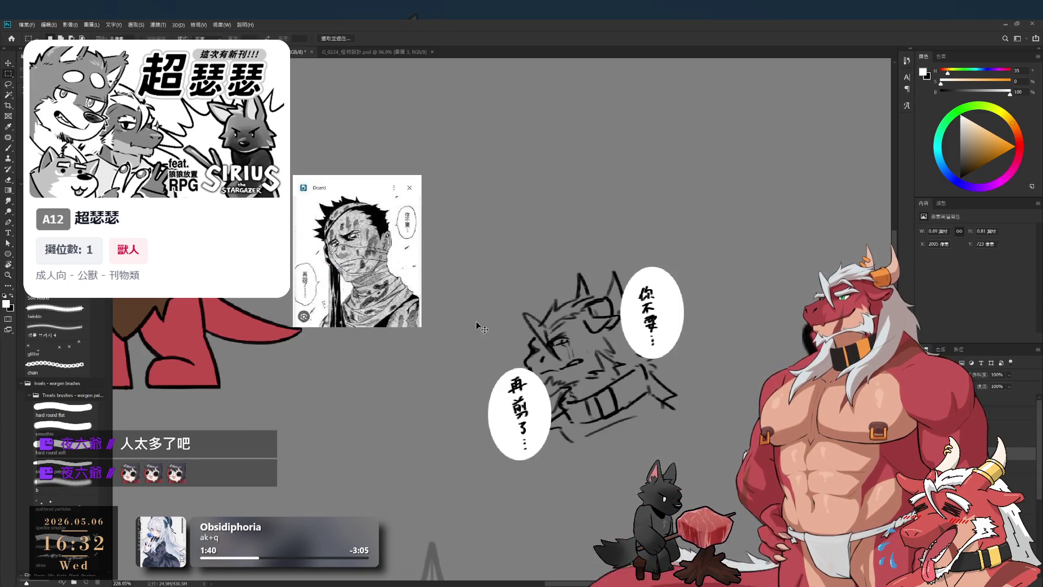
key("ctrl+shift+Left")
key("ctrl+shift+Left")
key("ctrl+shift+Left")
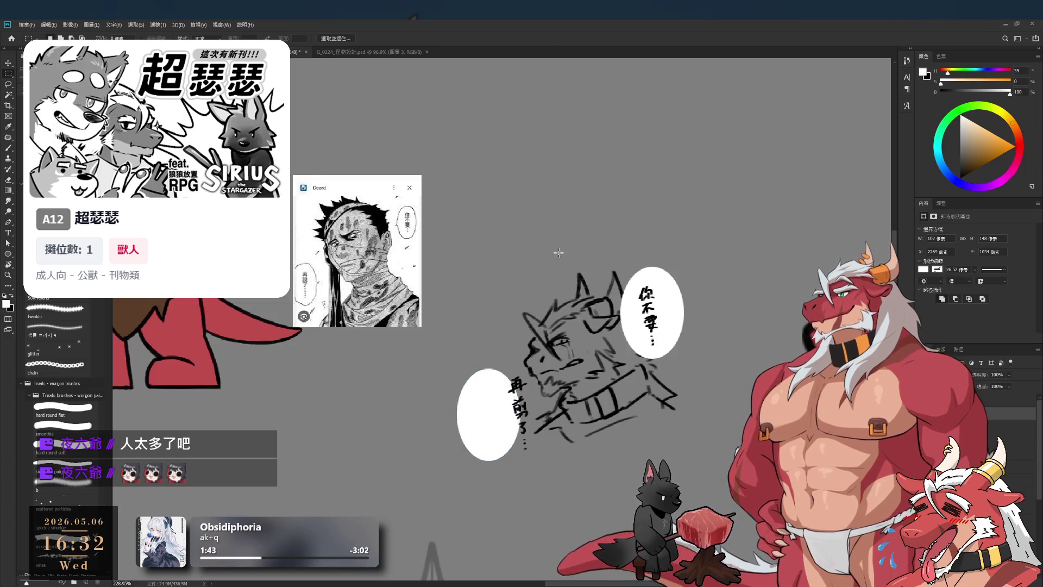
key("ctrl+shift+Left")
key("ctrl+shift+Left")
key("ctrl+shift+Down")
key("ctrl+shift+Down")
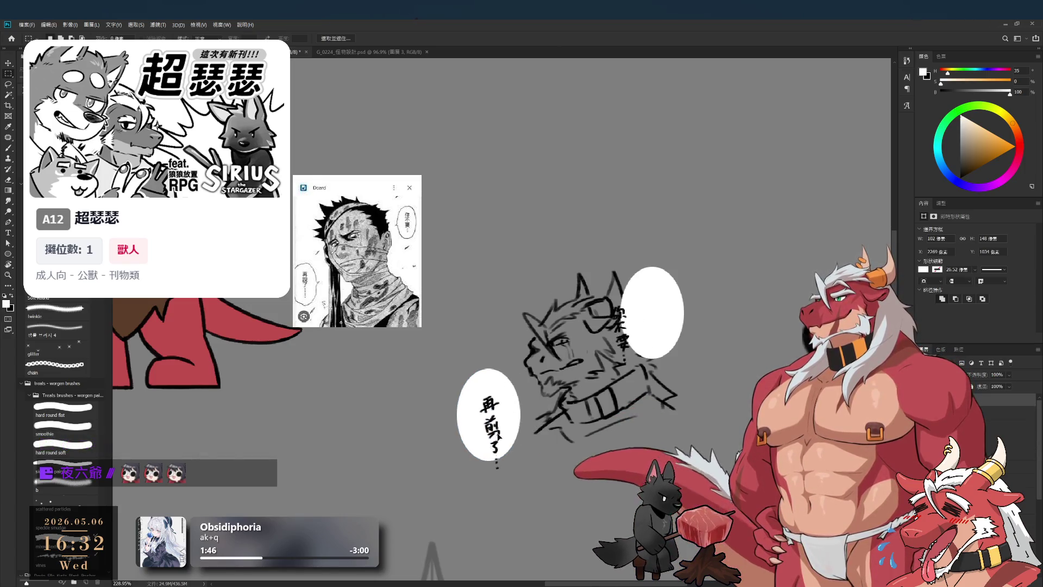
key("ctrl+shift+Up")
key("ctrl+shift+Up")
key("l")
mouse_move(660, 355)
left_mouse_down()
mouse_move(670, 271)
mouse_move(620, 334)
left_mouse_up()
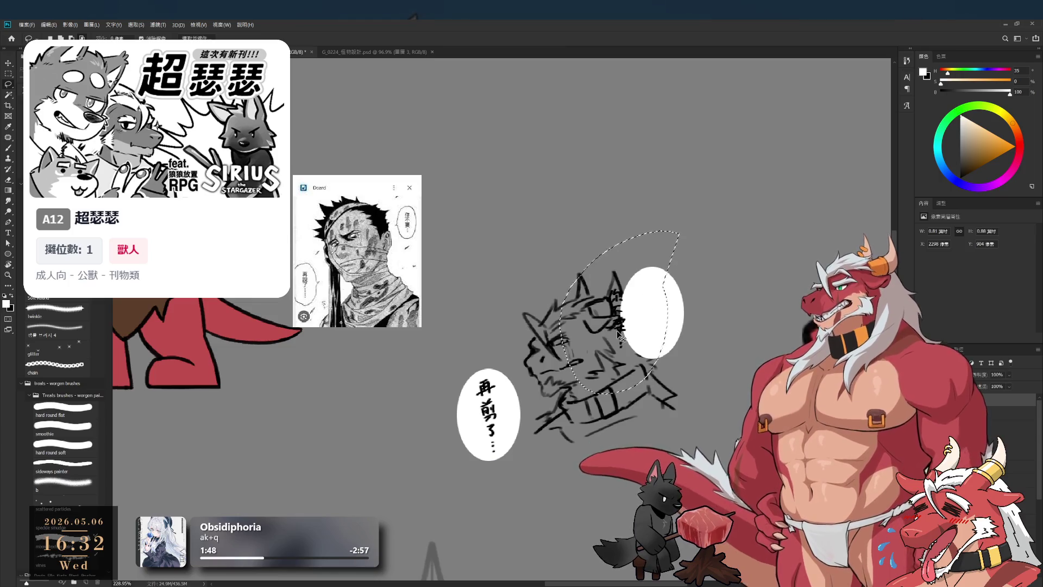
scroll(558, 427, "down", 1)
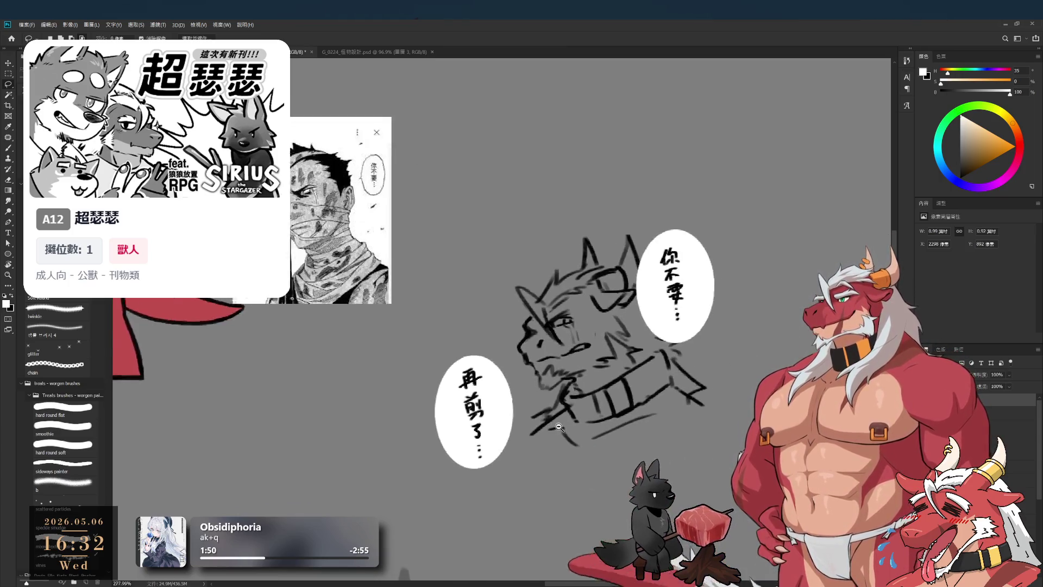
Move the 你不要 bubble to the right, clear of the dragon's ear and face.
scroll(558, 426, "up", 5)
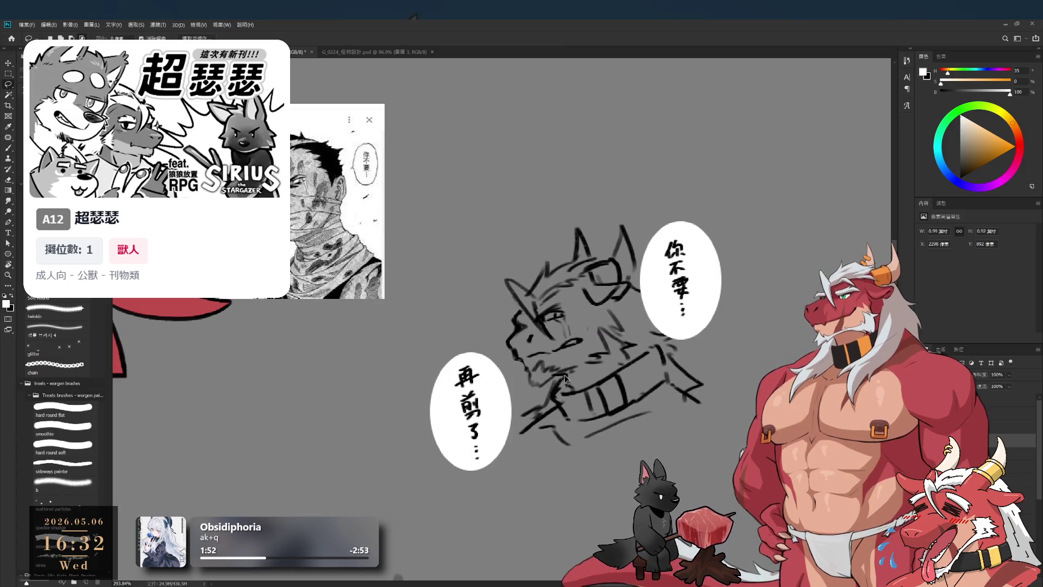
scroll(565, 375, "down", 3)
key("b")
scroll(635, 416, "up", 3)
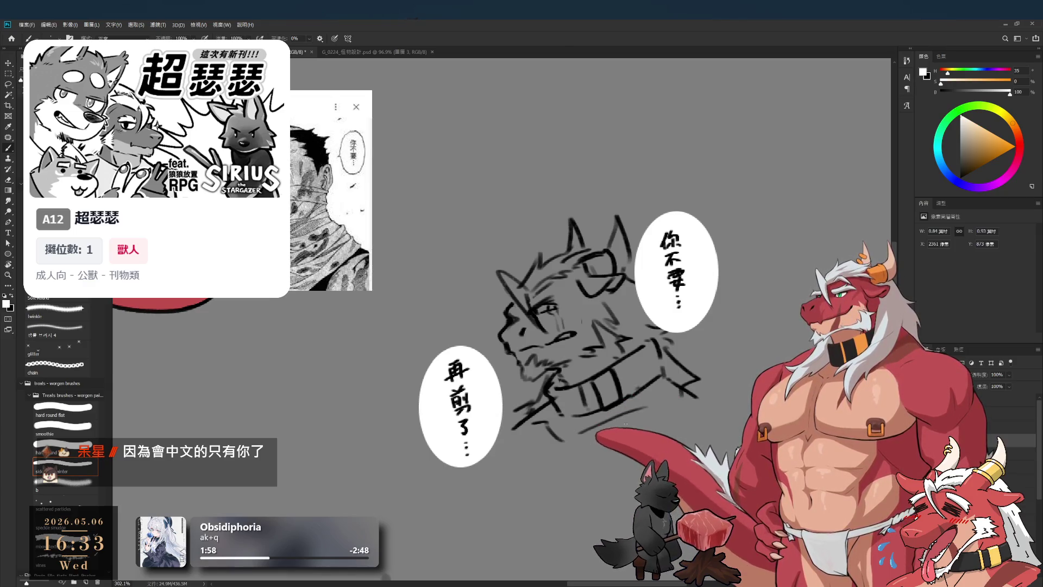
scroll(625, 432, "down", 3)
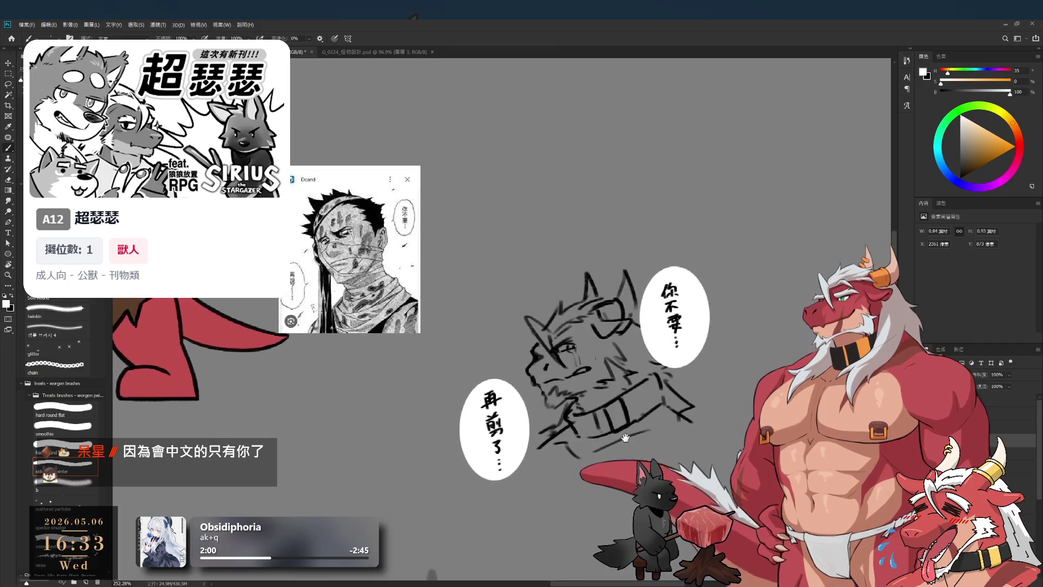
scroll(613, 429, "up", 1)
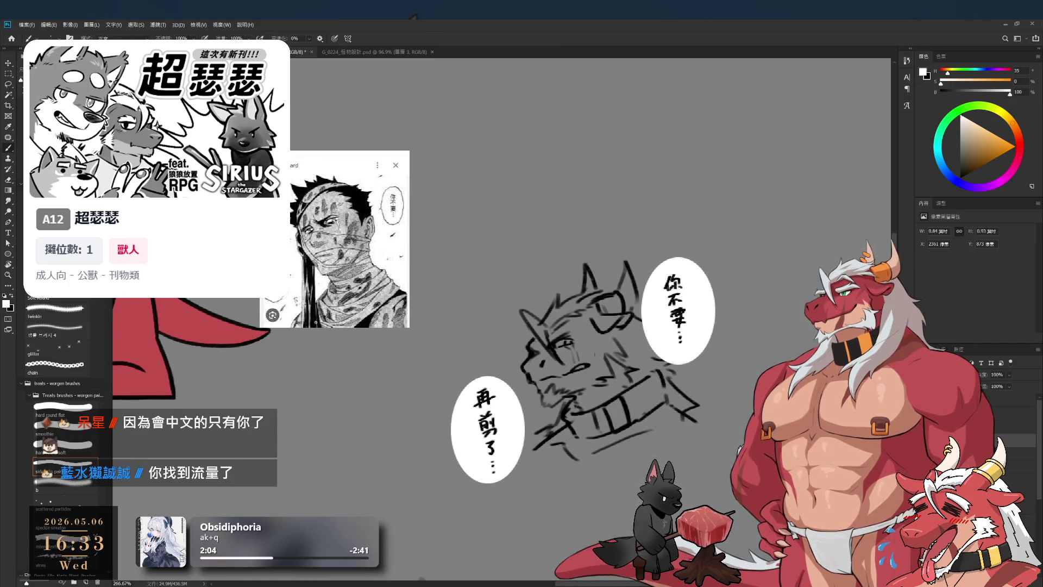
key("alt+bracketleft")
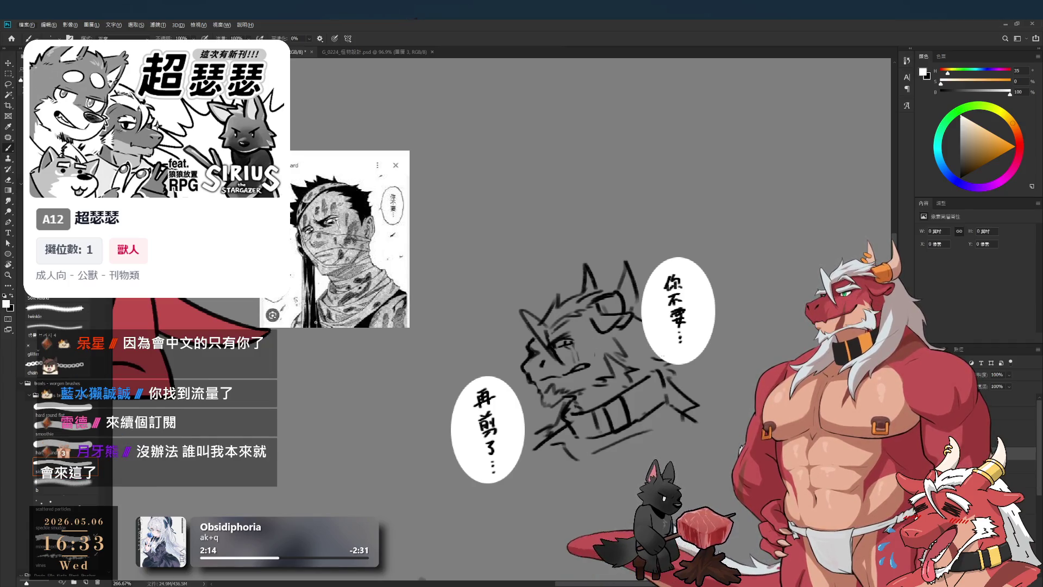
left_click_drag(664, 339, 692, 327)
Lasso-select the 再煎了 bubble, then make the small lettering layer active.
key("l")
left_click_drag(503, 381, 559, 490)
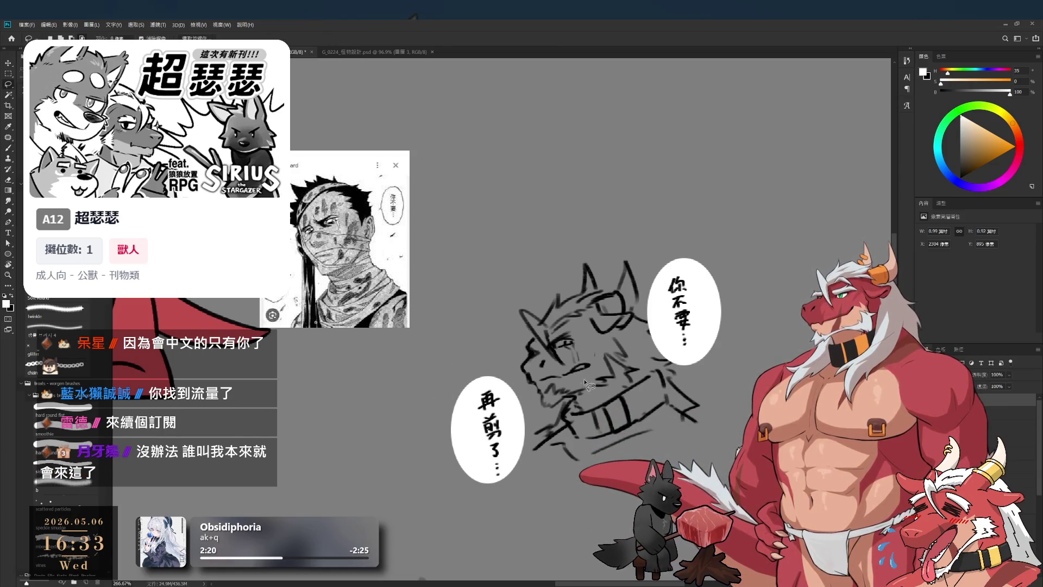
key("b")
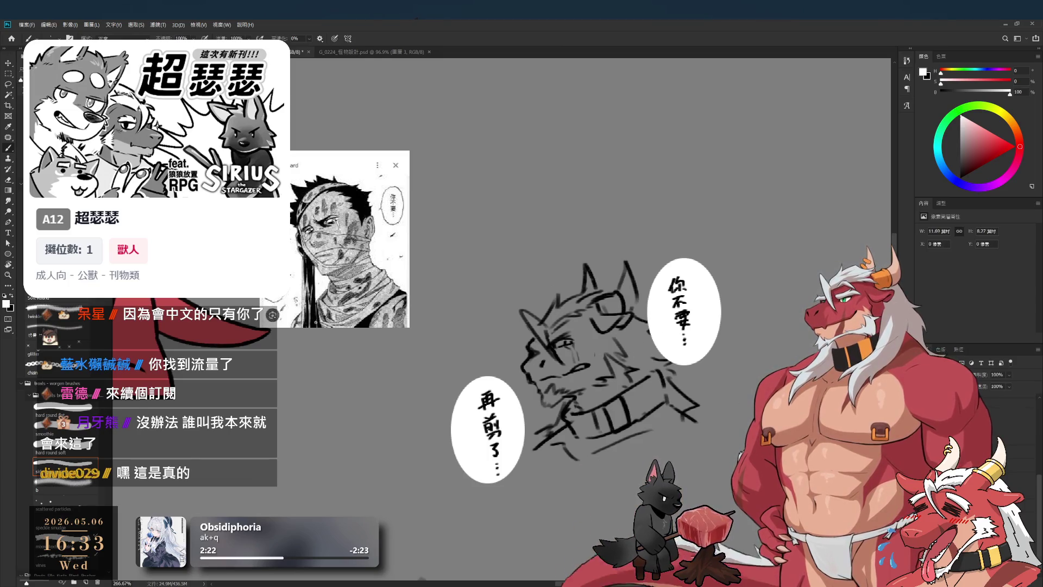
left_click(585, 372, "ctrl")
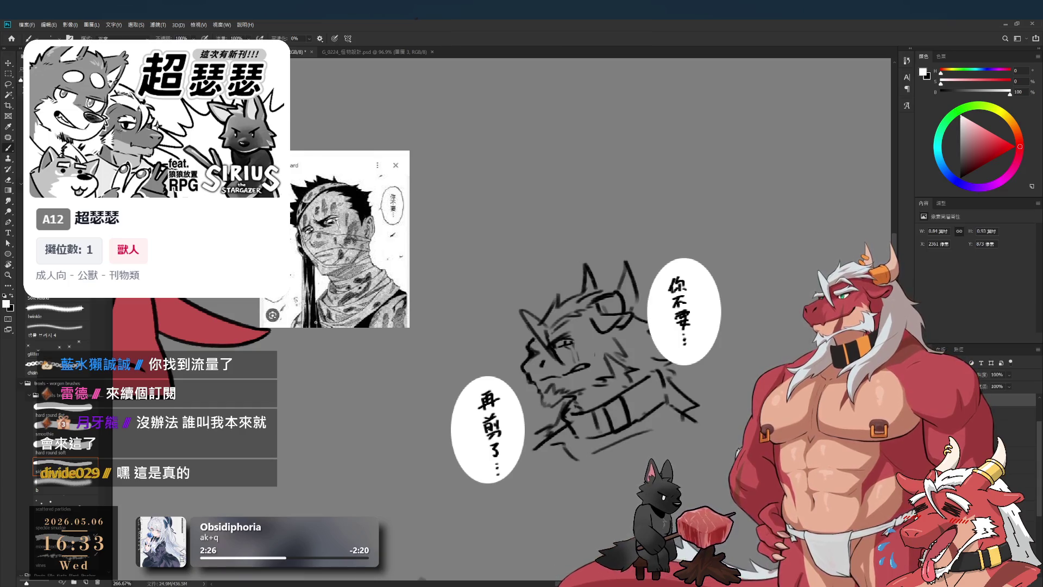
scroll(568, 370, "up", 2)
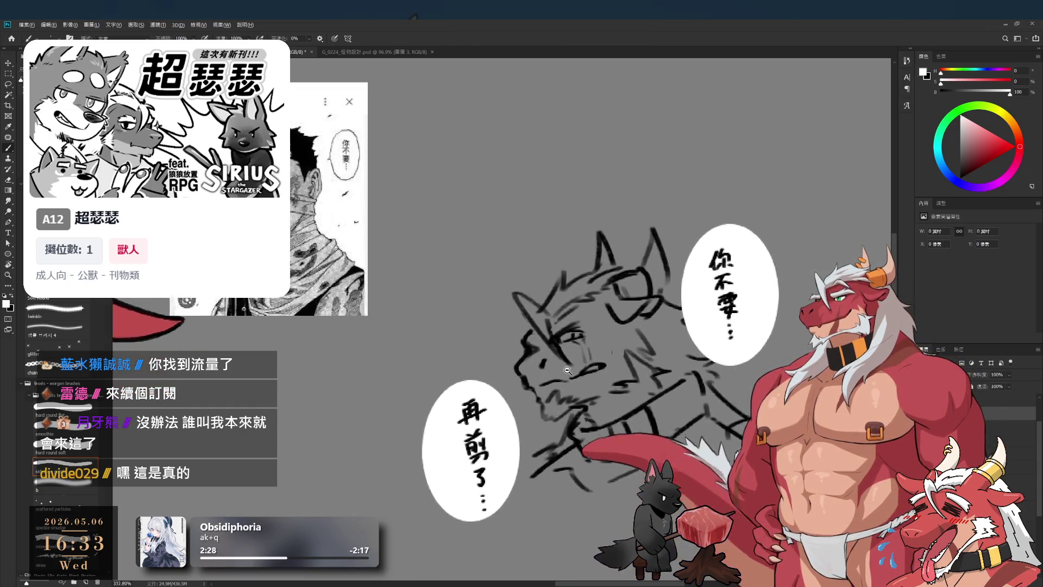
scroll(567, 371, "up", 1)
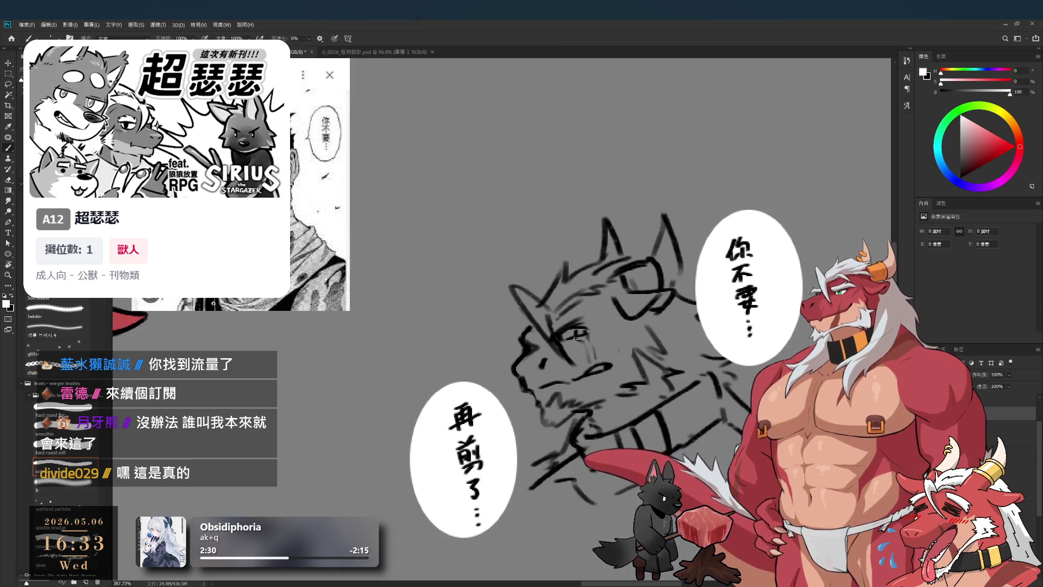
Add a small mark near the eye and lasso-select around the 再煎了 bubble.
left_click_drag(577, 338, 596, 362)
key("e")
scroll(568, 356, "down", 2)
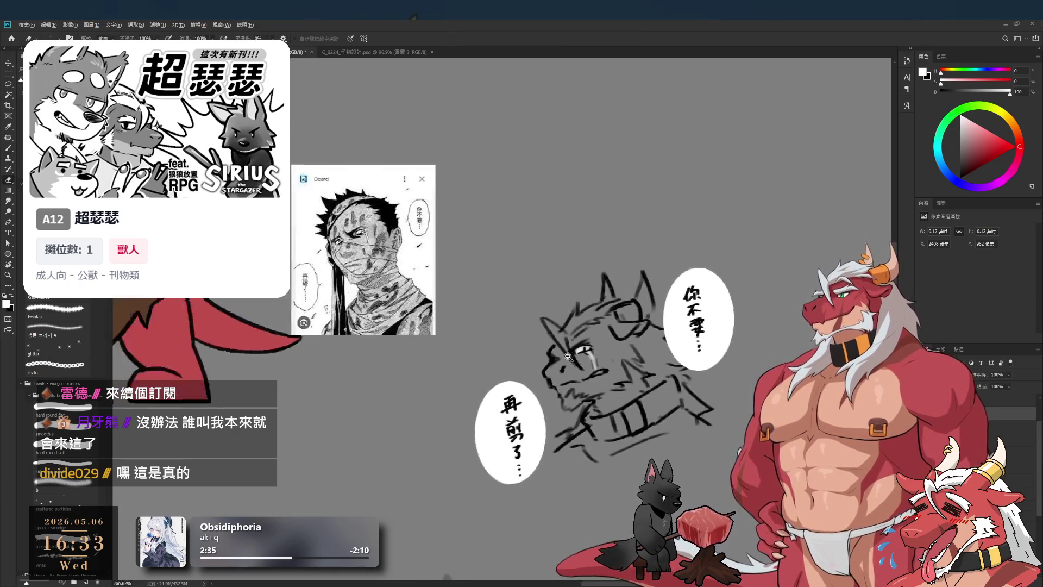
scroll(604, 420, "up", 1)
key("l")
mouse_move(505, 356)
left_mouse_down()
mouse_move(529, 351)
mouse_move(518, 407)
left_mouse_up()
key("ctrl+d")
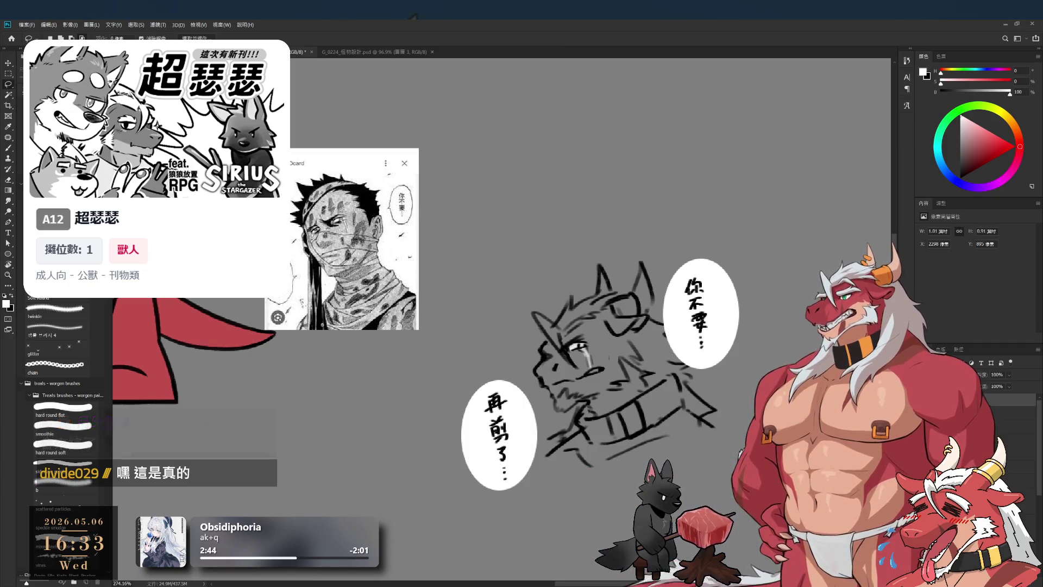
Set the brush colour to black after trying a muted red, then undo a trial ear stroke.
key("alt+bracketleft")
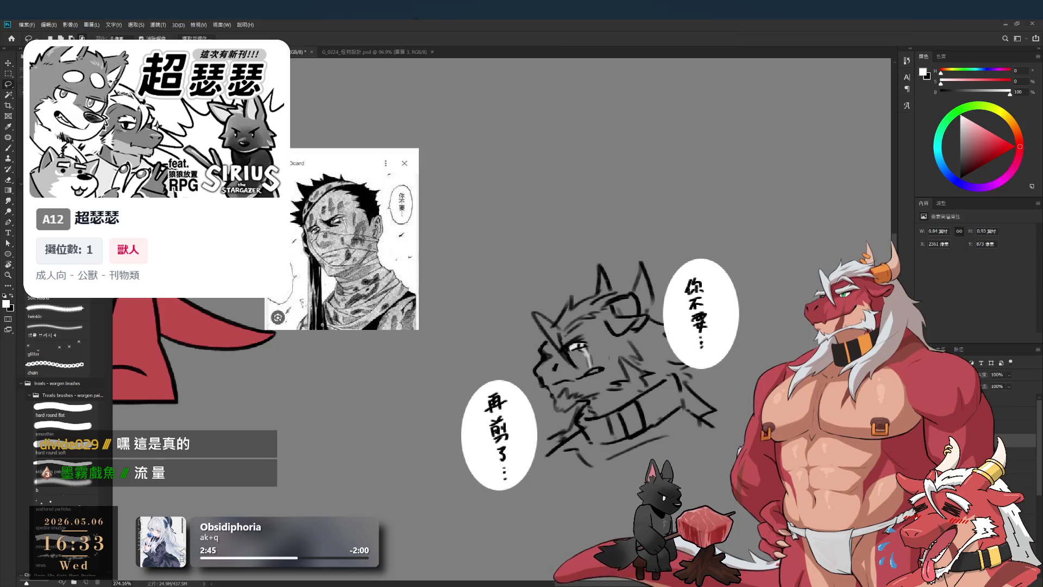
key("b")
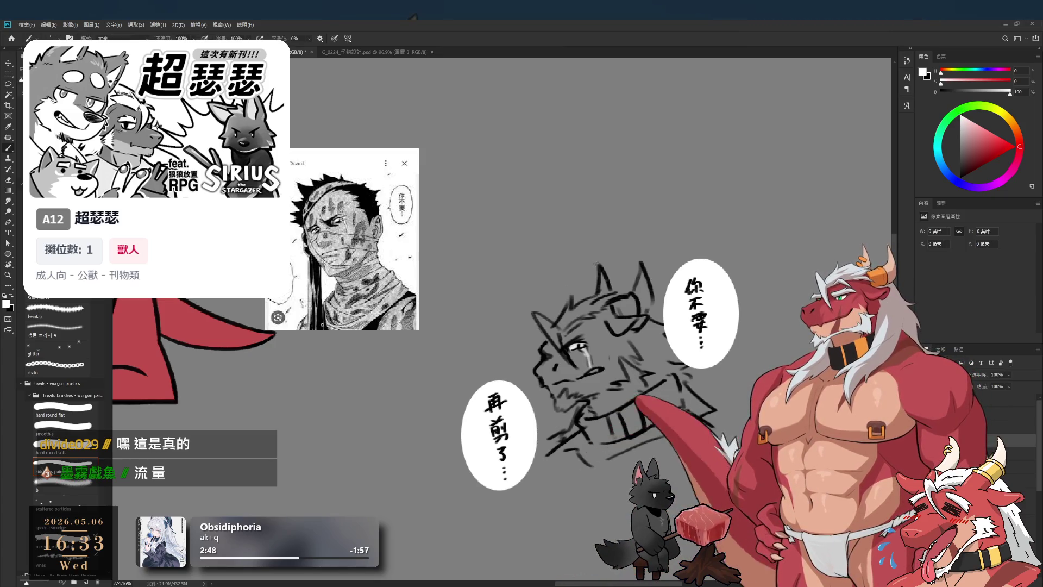
left_click(982, 142)
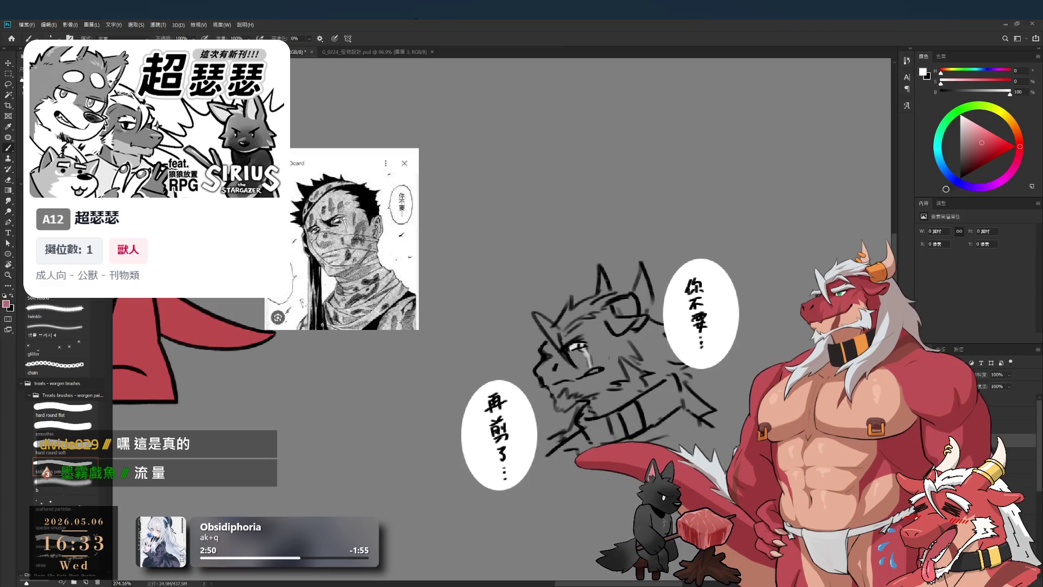
left_click(960, 178)
left_click_drag(584, 217, 575, 278)
key("ctrl+z")
Draw two long bunny ears on top of the head, redoing miscast strokes.
mouse_move(572, 198)
left_mouse_down()
mouse_move(564, 233)
mouse_move(573, 274)
left_mouse_up()
key("ctrl+z")
left_click_drag(592, 214, 571, 277)
mouse_move(600, 203)
left_mouse_down()
mouse_move(603, 307)
mouse_move(576, 296)
left_mouse_up()
key("ctrl+z")
left_click_drag(590, 218, 601, 208)
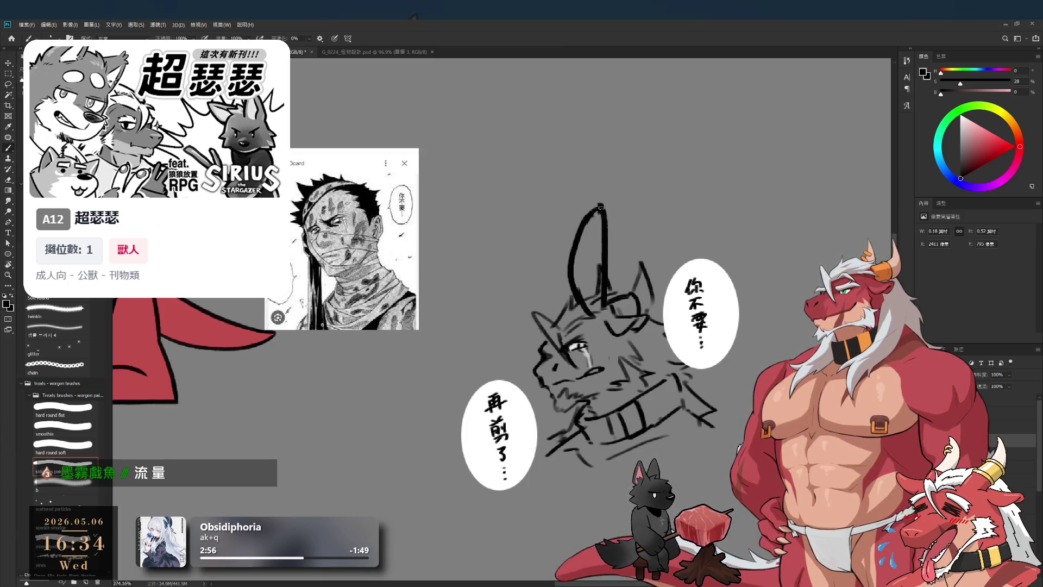
left_click_drag(509, 269, 478, 315)
mouse_move(503, 278)
left_mouse_down()
mouse_move(535, 268)
mouse_move(566, 313)
left_mouse_up()
key("ctrl+z")
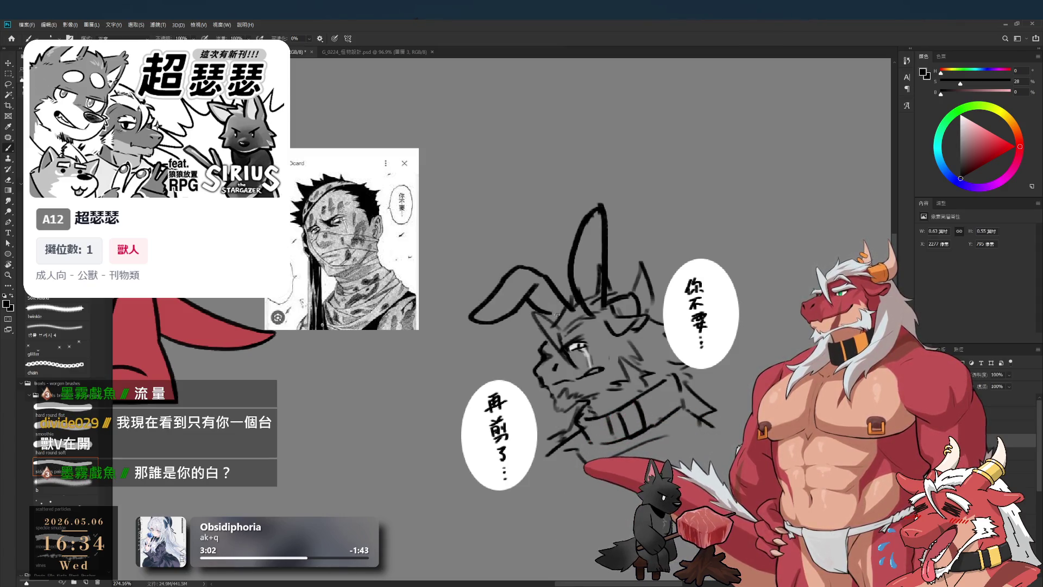
left_click_drag(523, 294, 555, 322)
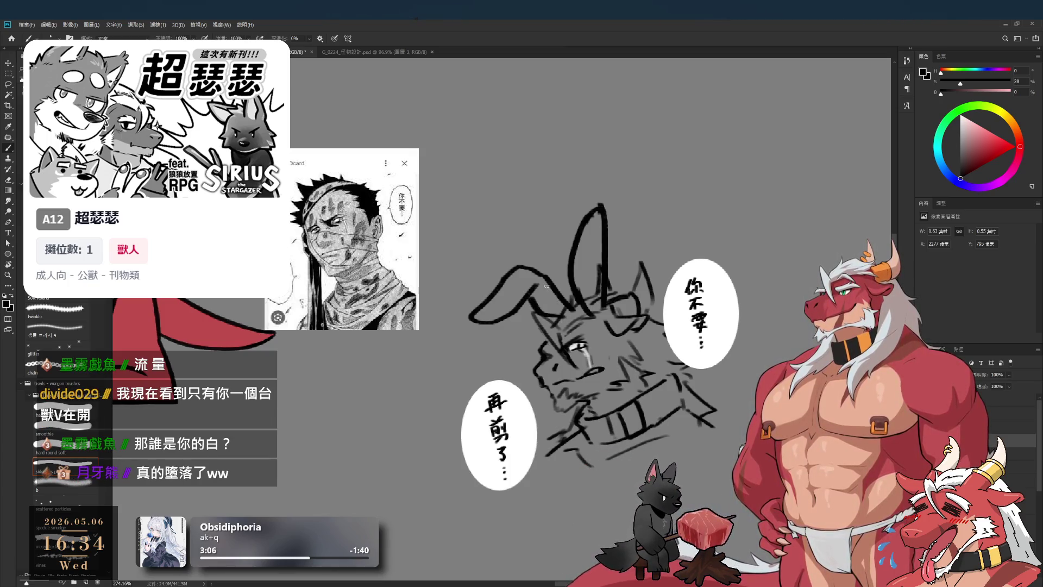
Erase the teeth and jaw lines, then redraw the jaw and neck with thick strokes.
mouse_move(624, 443)
left_mouse_down()
mouse_move(630, 462)
mouse_move(627, 429)
left_mouse_up()
key("e")
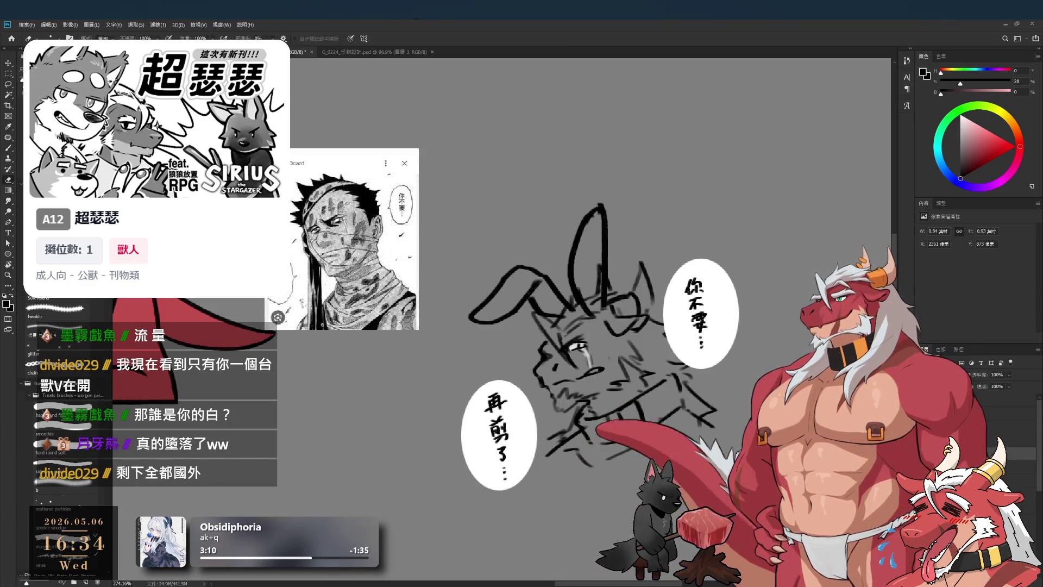
mouse_move(605, 412)
left_mouse_down()
mouse_move(624, 423)
mouse_move(644, 399)
left_mouse_up()
key("b")
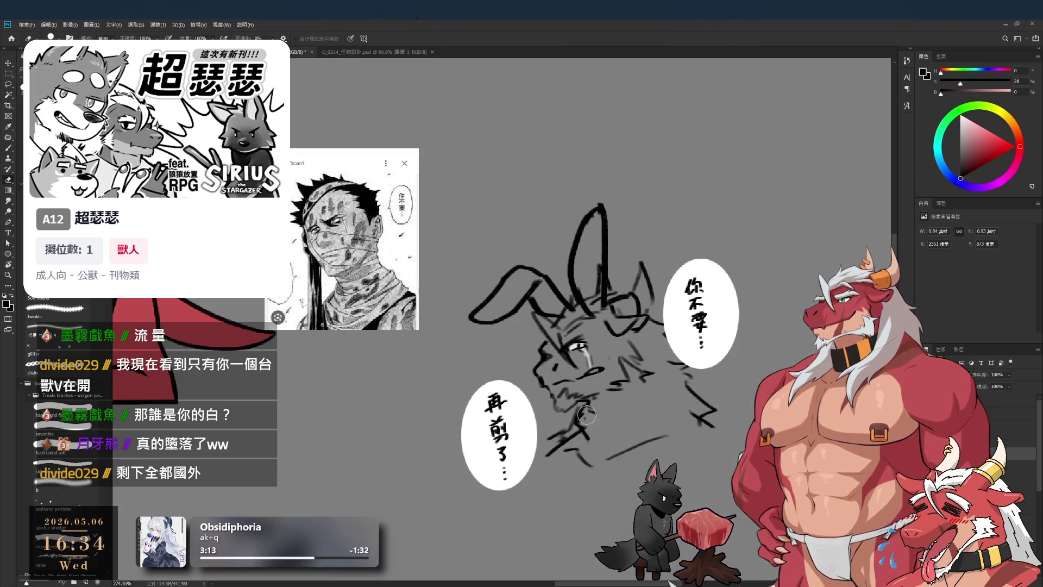
left_click_drag(579, 418, 572, 434)
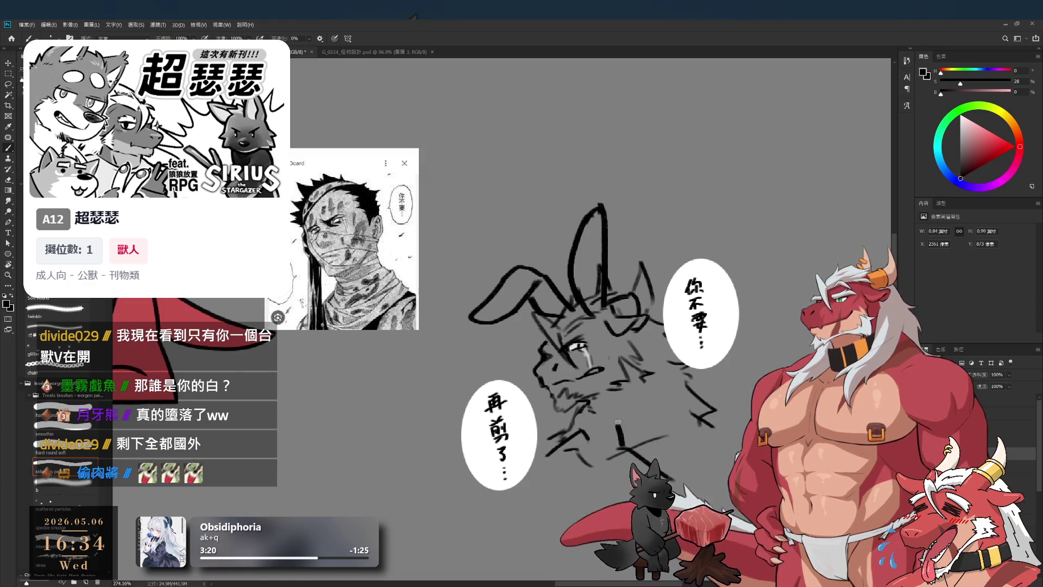
mouse_move(625, 438)
left_mouse_down()
mouse_move(598, 400)
mouse_move(608, 409)
mouse_move(593, 418)
left_mouse_up()
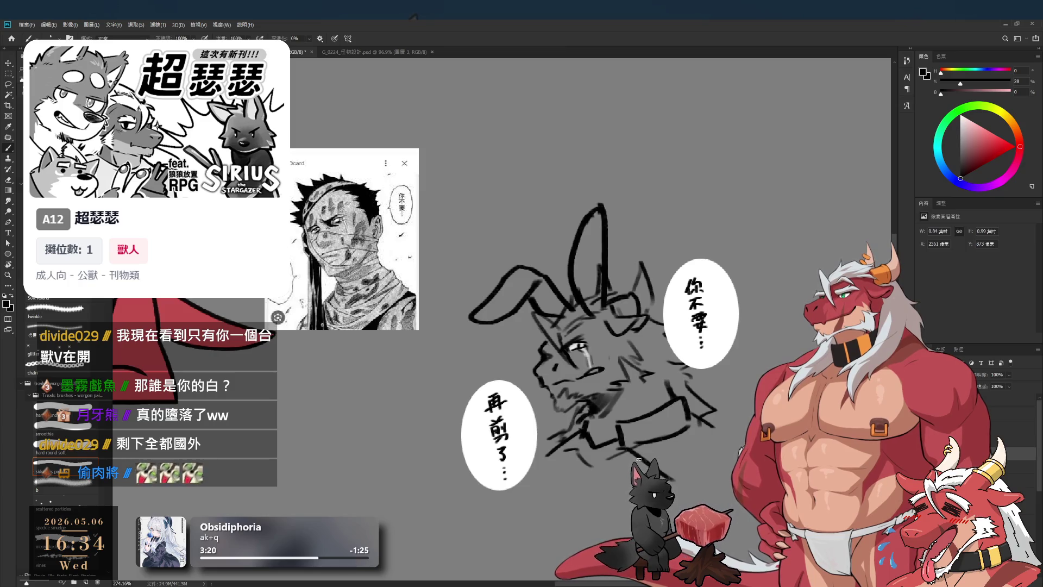
key("ctrl+z")
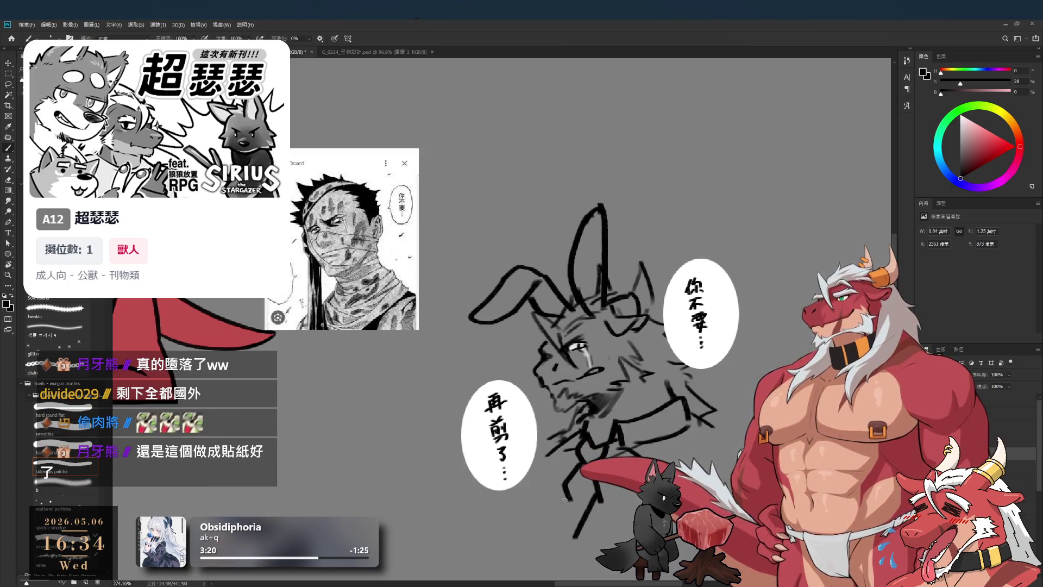
Stretch the dragon sketch downward with Free Transform and commit it.
left_click_drag(567, 493, 602, 505)
key("Return")
key("e")
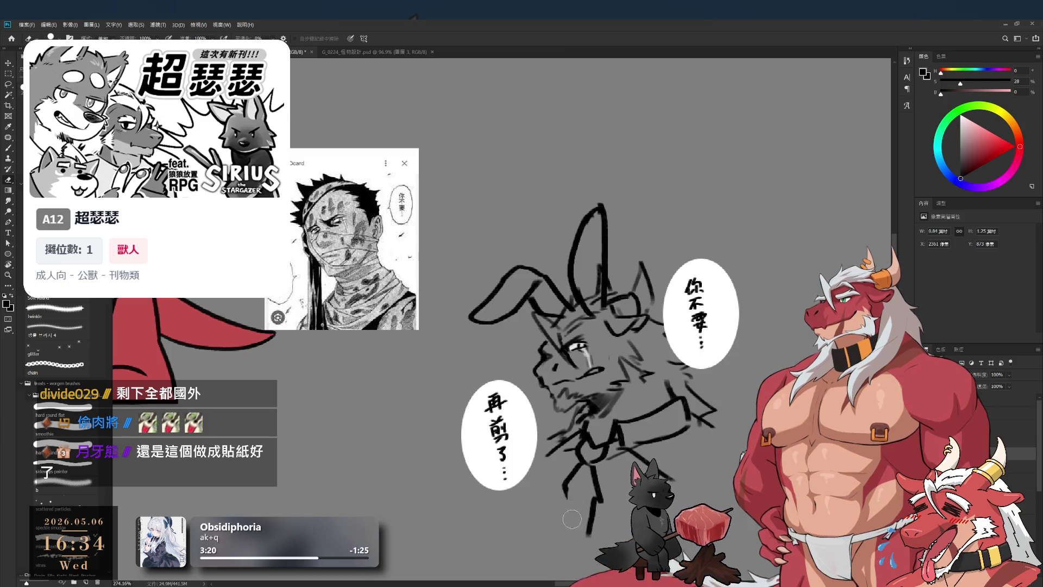
key("b")
Draw the necktie below the chin and the lower body lines, with brush flow at 30%.
left_click_drag(597, 503, 595, 535)
left_click_drag(565, 492, 571, 539)
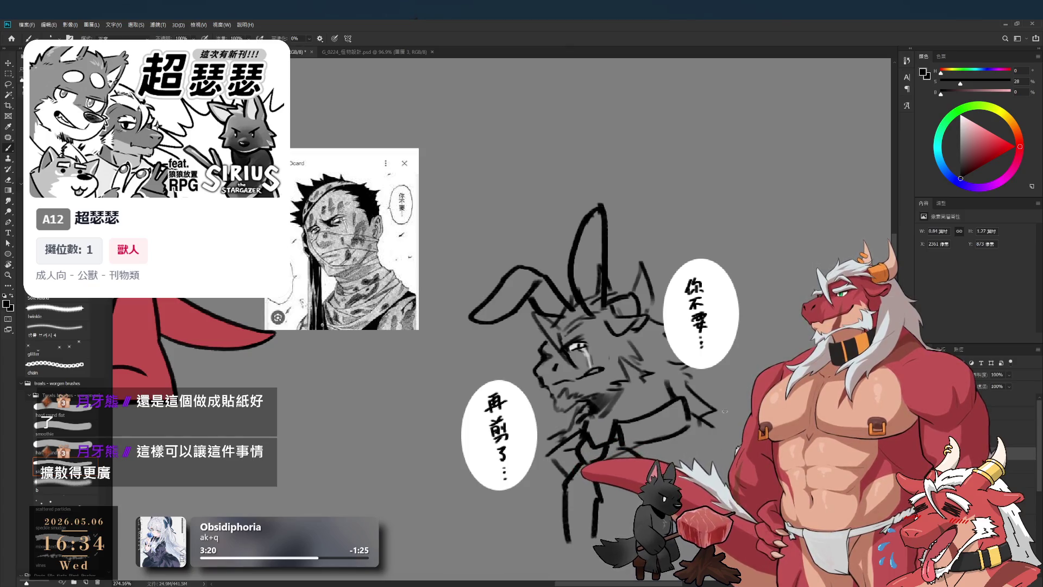
left_click_drag(739, 414, 737, 399)
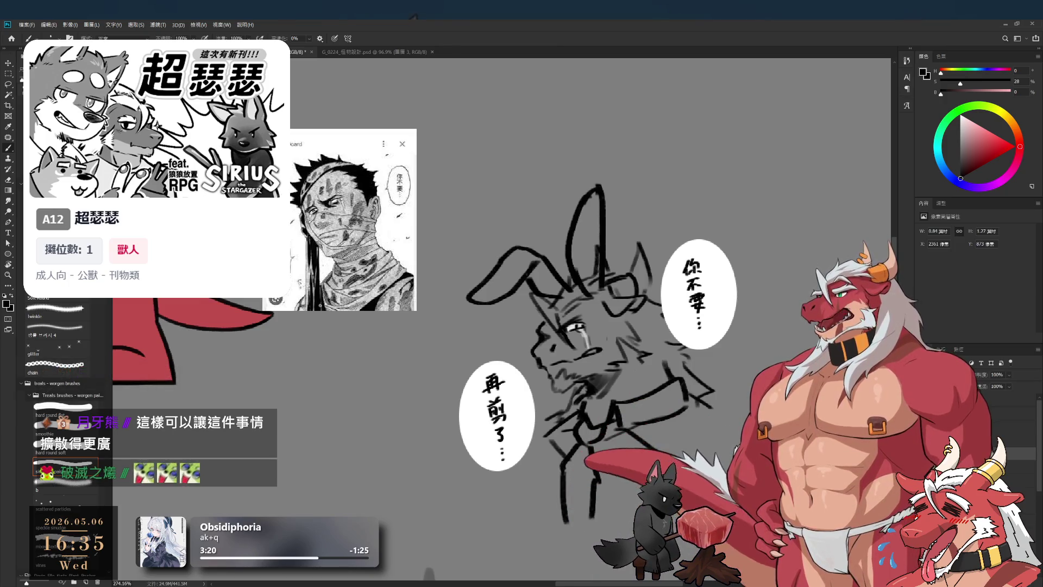
key("shift+3")
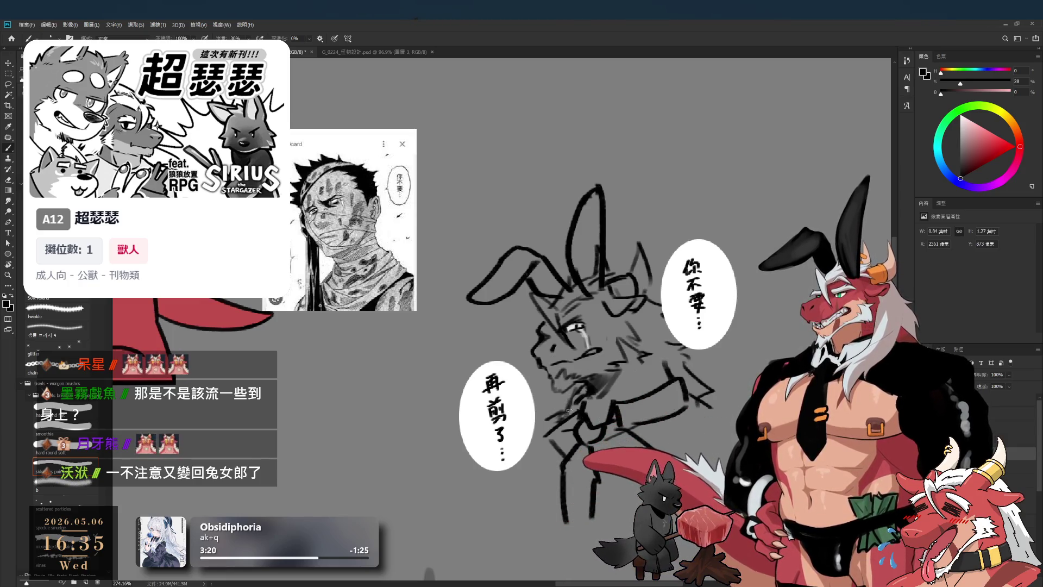
left_click(588, 435)
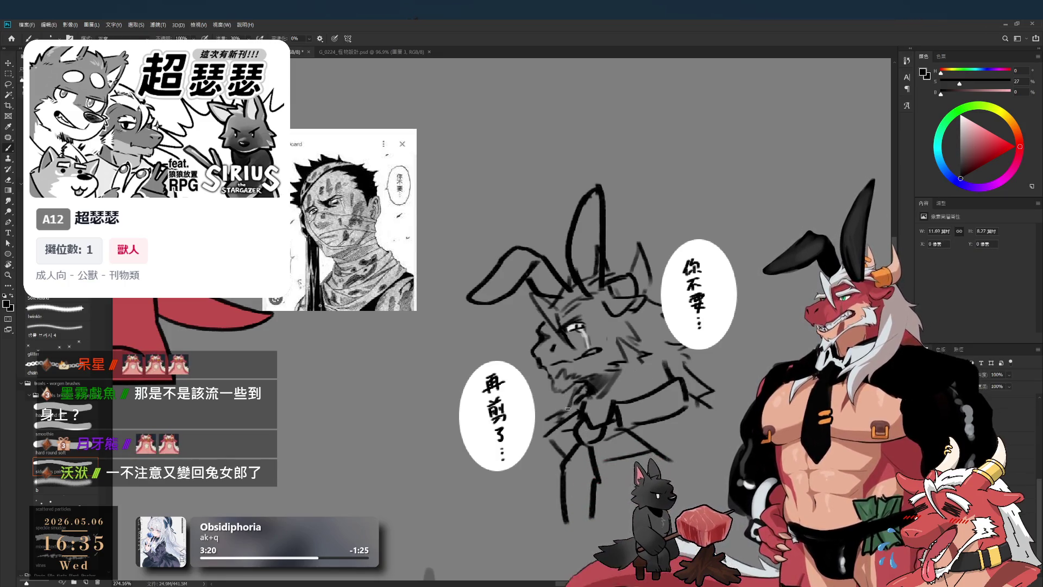
Try erasing a stroke at the neck, then undo it.
key("e")
left_click_drag(572, 395, 587, 421)
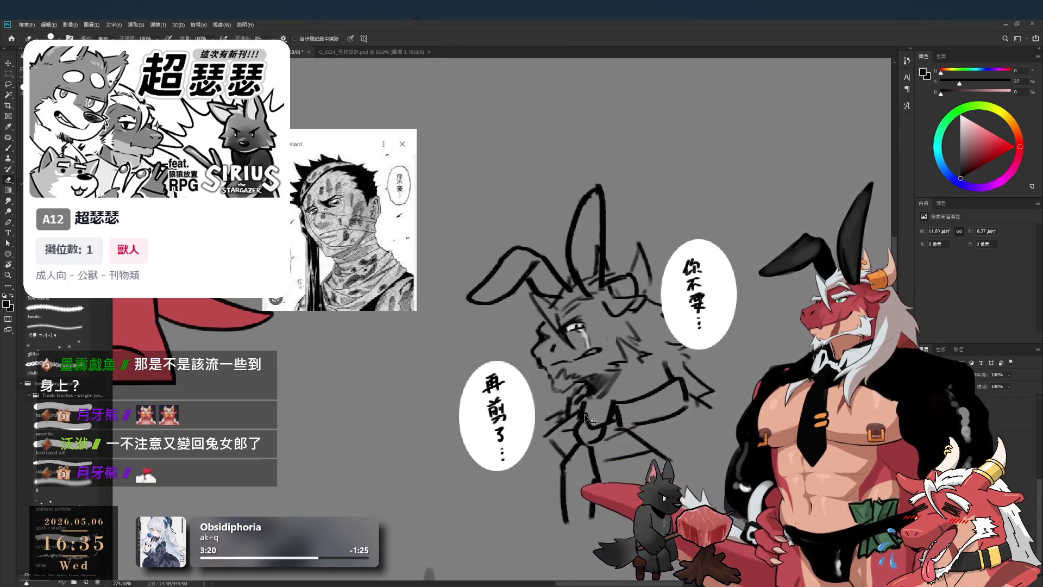
key("ctrl+z")
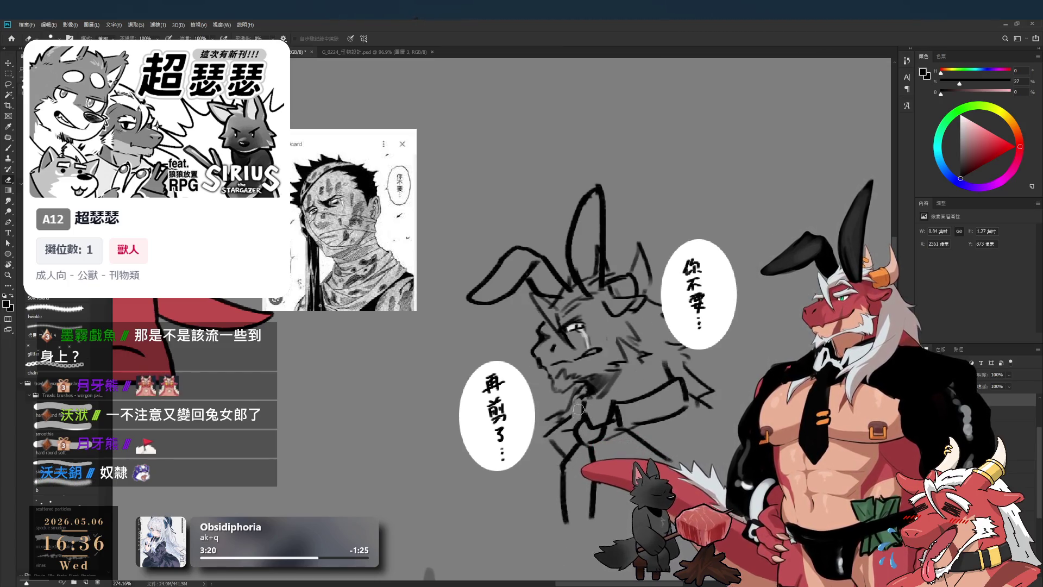
key("b")
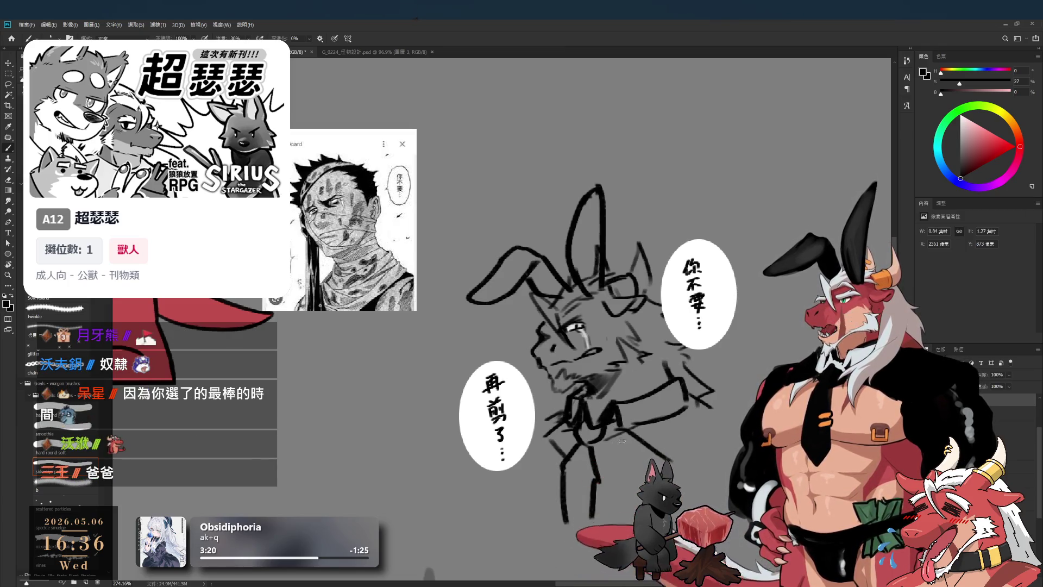
left_click_drag(622, 441, 609, 427)
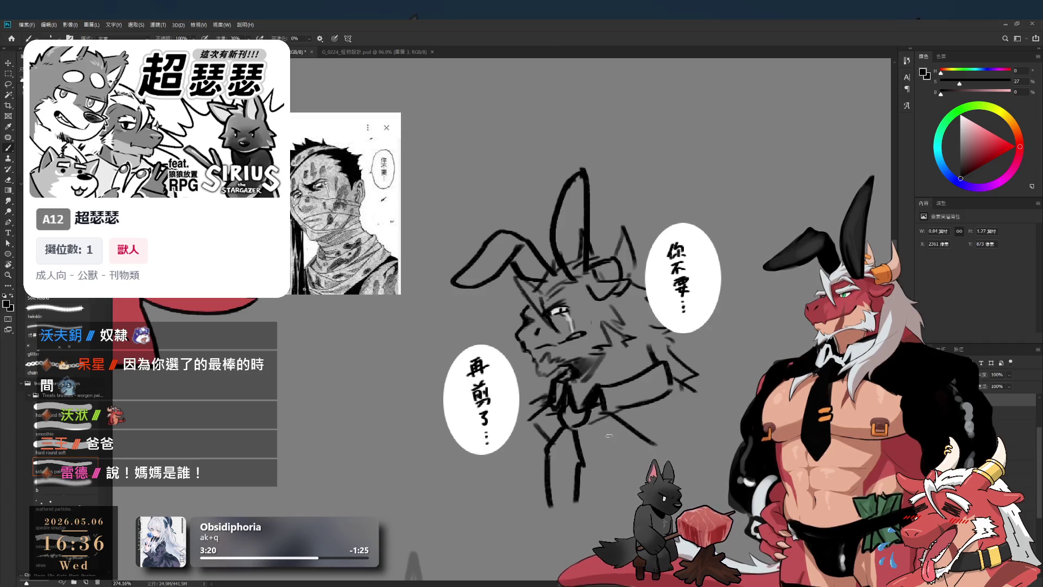
scroll(596, 435, "up", 4)
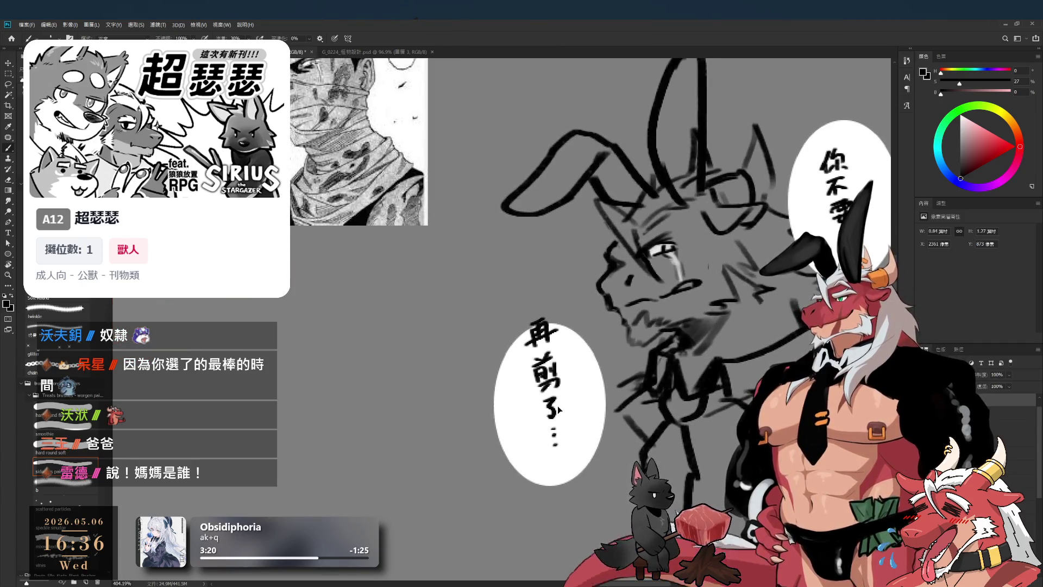
Lasso-select the character 煎 in the left bubble and delete it.
key("l")
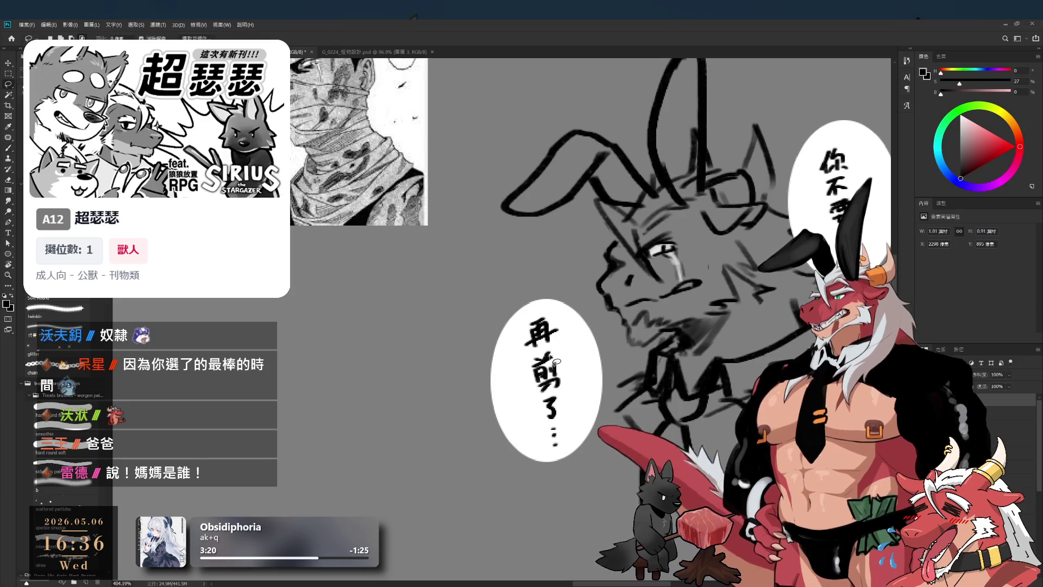
left_click_drag(575, 372, 575, 358)
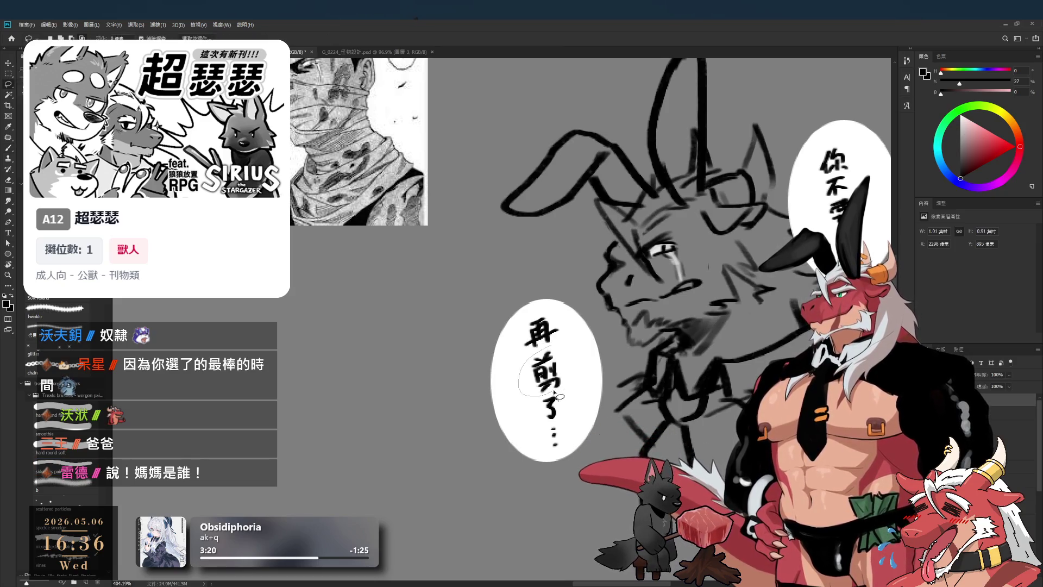
key("Delete")
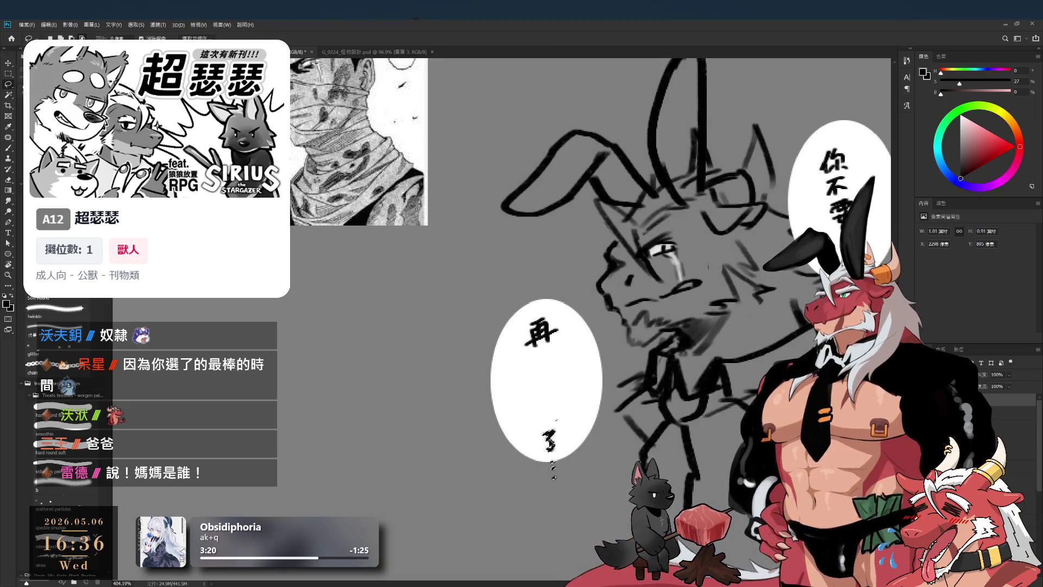
Hand-write 斗內 under 再 in the left bubble.
key("b")
scroll(543, 375, "up", 1)
mouse_move(537, 359)
left_mouse_down()
mouse_move(556, 365)
mouse_move(557, 410)
left_mouse_up()
mouse_move(545, 392)
left_mouse_down()
mouse_move(536, 409)
mouse_move(563, 394)
left_mouse_up()
key("ctrl+z")
key("ctrl+z")
Stretch the left speech bubble taller with Free Transform.
left_click(584, 414, "ctrl")
key("ctrl+t")
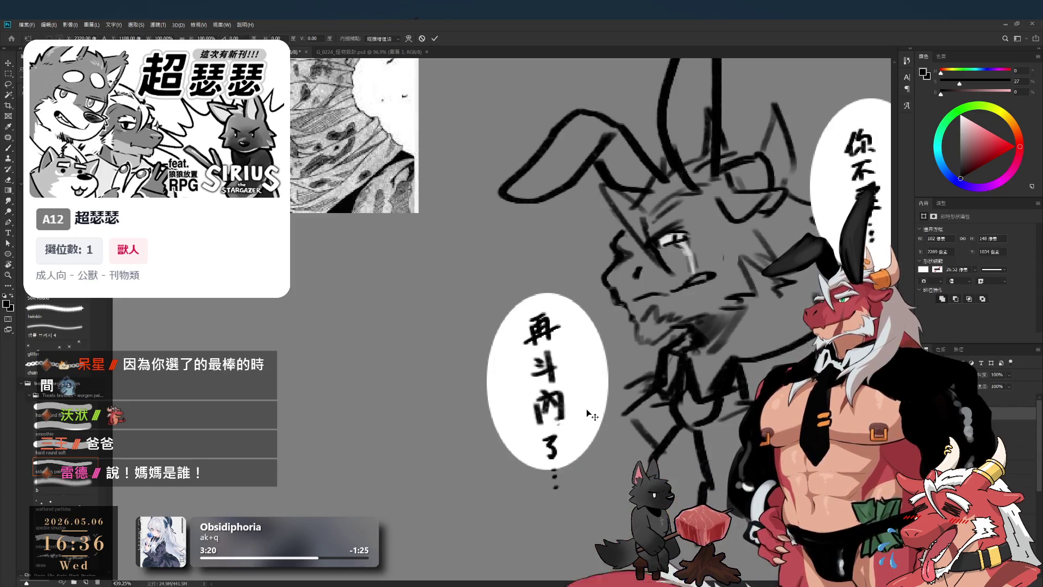
left_click_drag(543, 469, 549, 509)
key("Return")
scroll(644, 393, "down", 3)
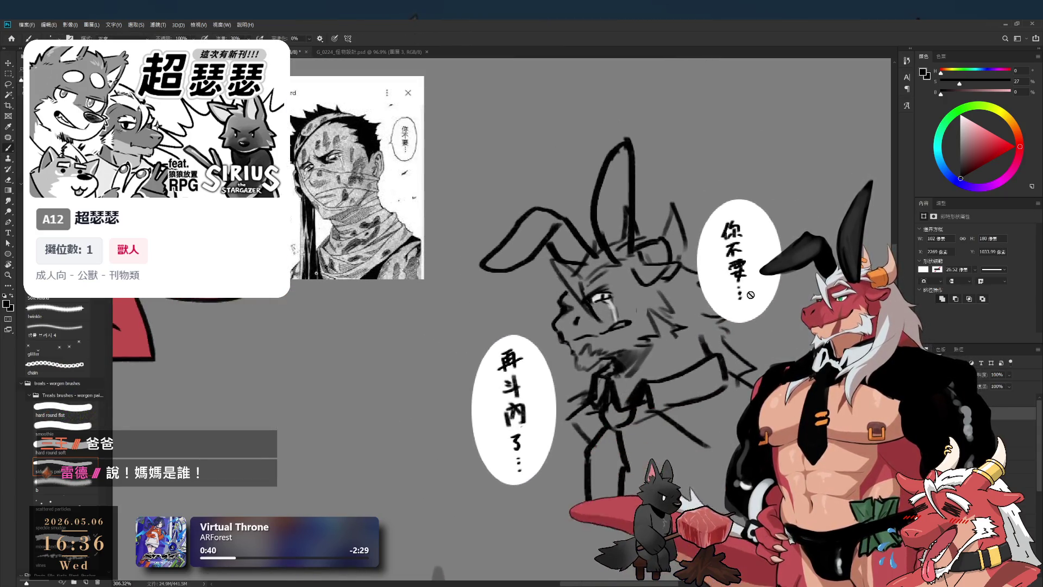
Move the upper 你不要 bubble up and to the right.
key("l")
key("Delete")
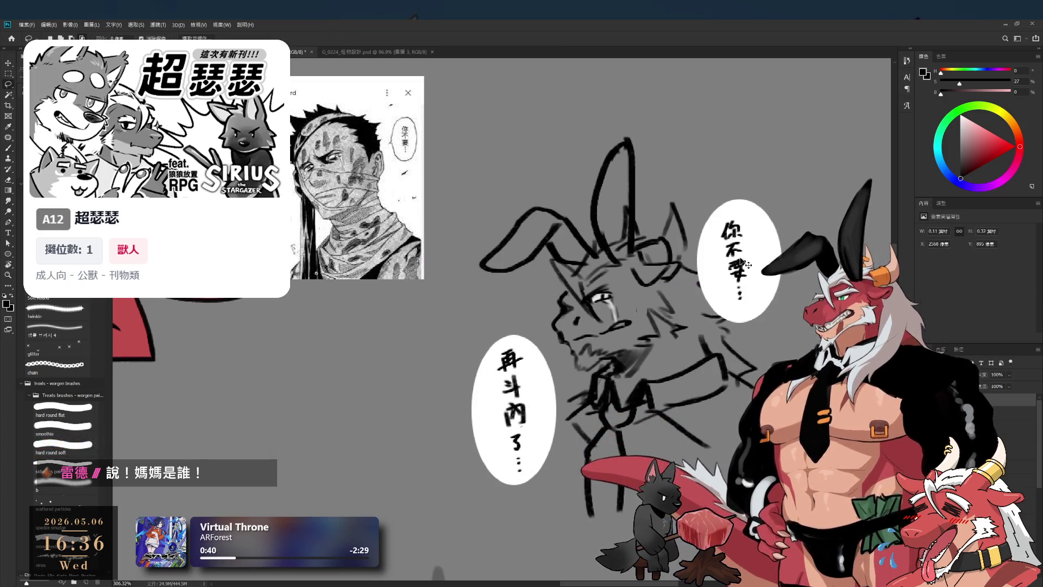
left_click_drag(760, 257, 779, 246)
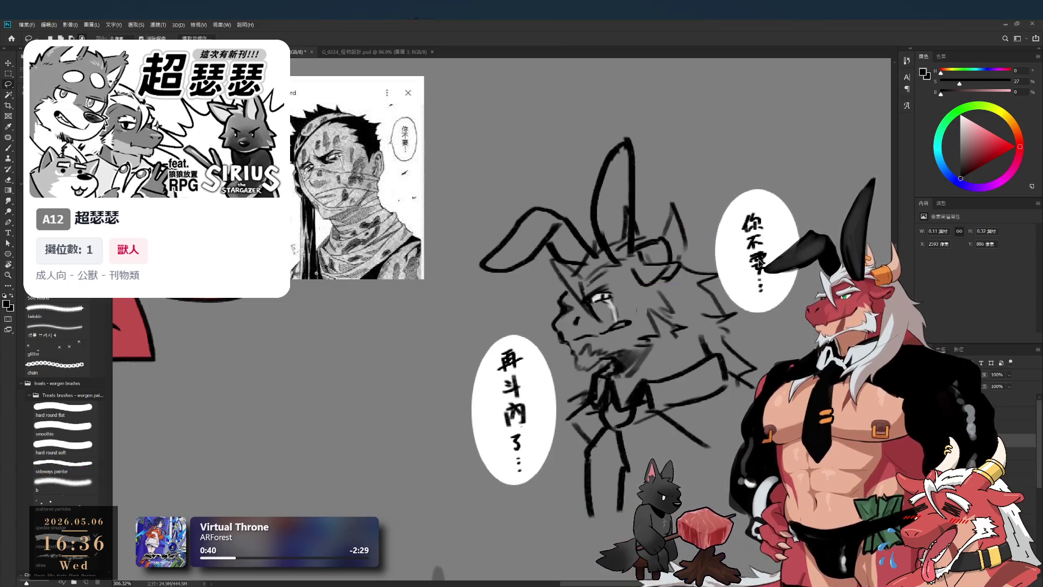
scroll(769, 296, "up", 3)
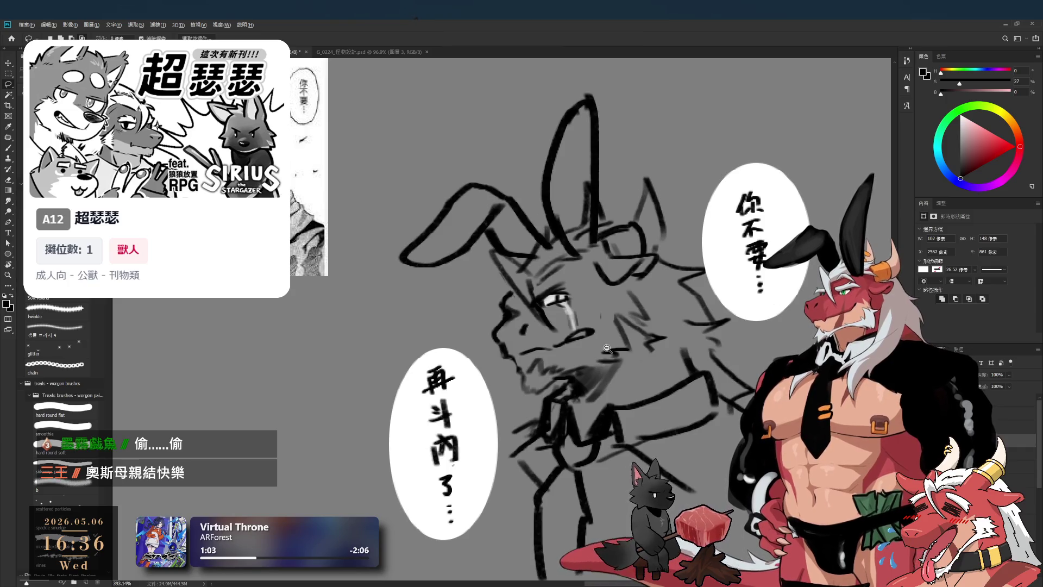
scroll(607, 349, "down", 5)
scroll(587, 232, "up", 3)
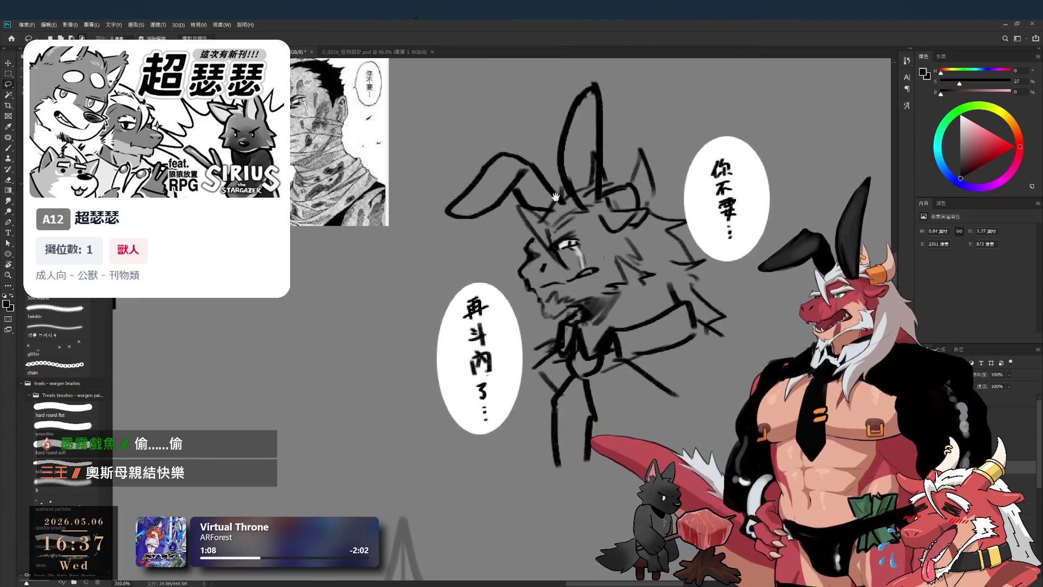
scroll(570, 367, "up", 1)
left_click_drag(571, 368, 625, 535)
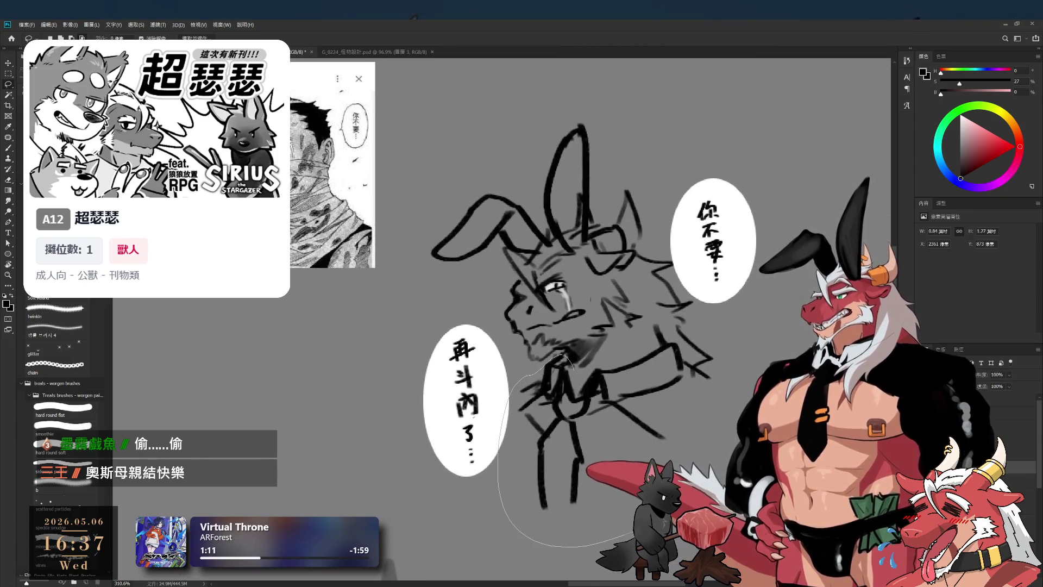